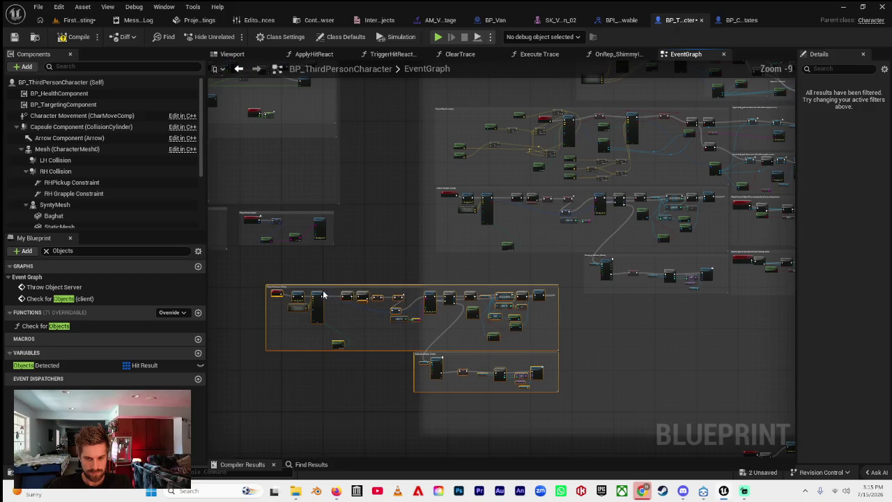
# Move the copied comment groups lower and to the right.
pyautogui.moveTo(329, 289); pyautogui.dragTo(499, 307)
pyautogui.scroll(6, 462, 309)
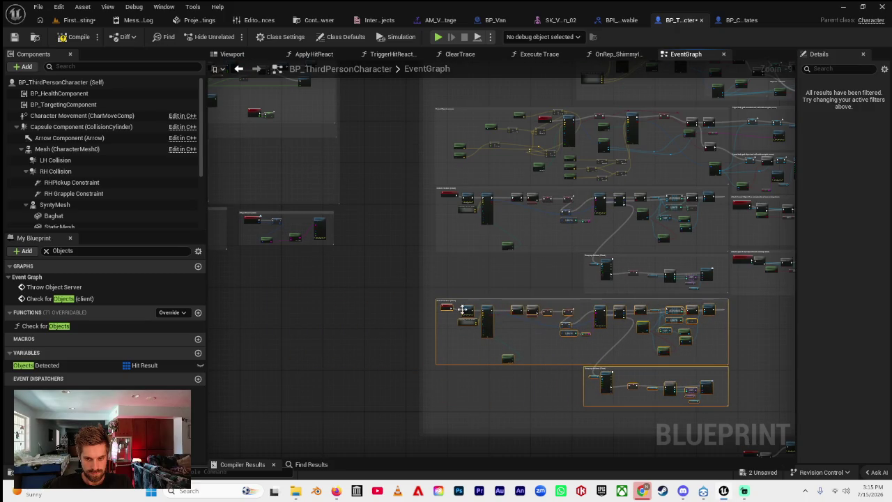
pyautogui.click(430, 305)
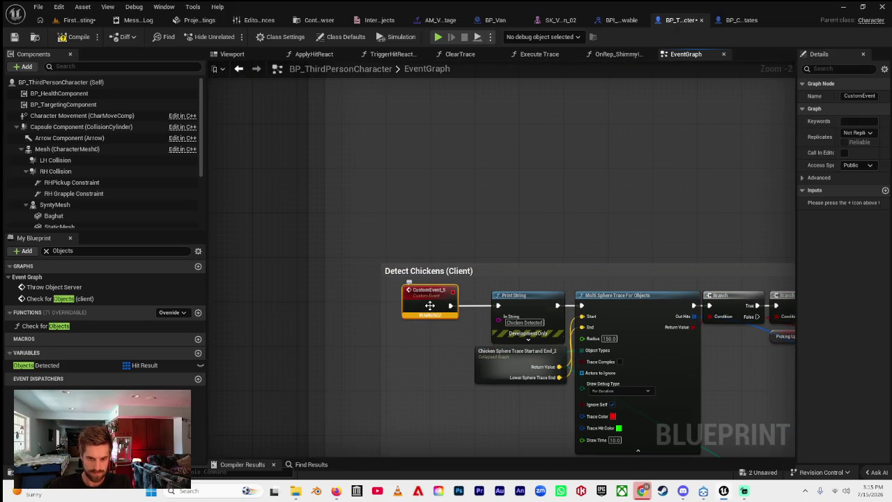
pyautogui.click(442, 230)
pyautogui.scroll(-2, 456, 191)
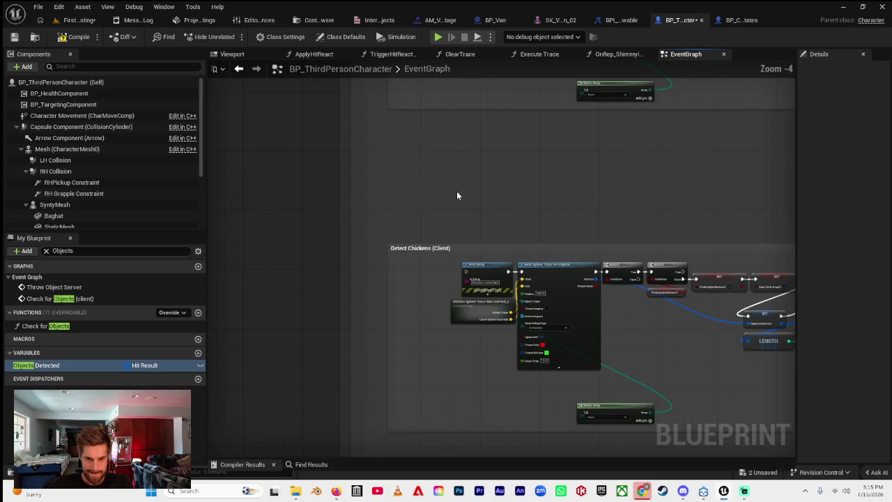
# Retitle the relocated Detect Chickens comment to 'Detect Chickens (Server)'.
pyautogui.click(421, 346)
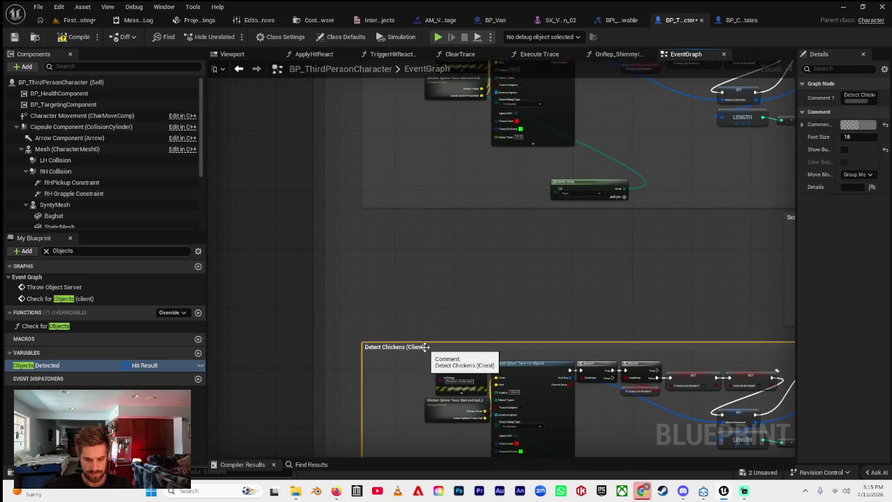
pyautogui.doubleClick(424, 347)
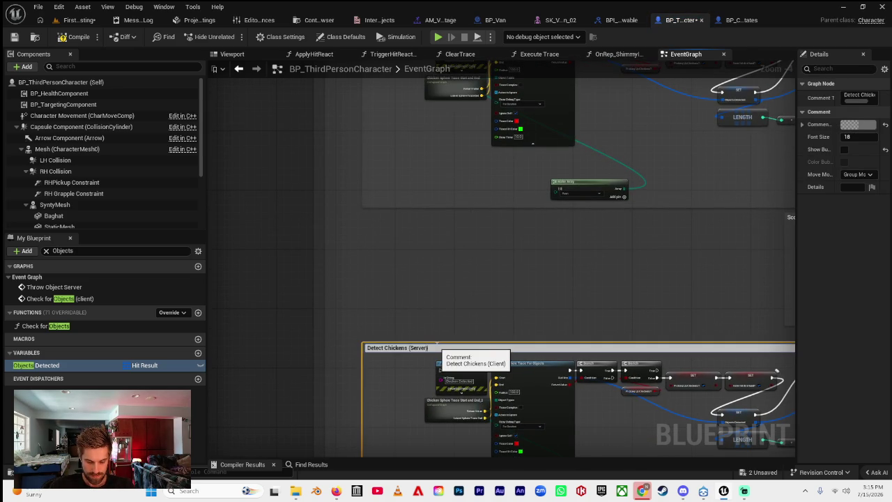
pyautogui.press('Return')
pyautogui.scroll(-2, 394, 267)
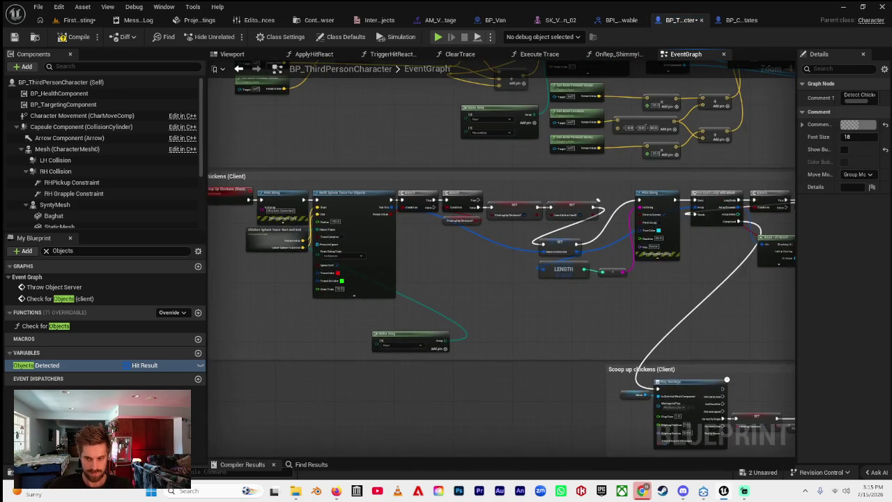
pyautogui.scroll(6, 547, 261)
pyautogui.moveTo(511, 283)
pyautogui.mouseDown()
pyautogui.moveTo(545, 292)
pyautogui.moveTo(543, 282)
pyautogui.mouseUp()
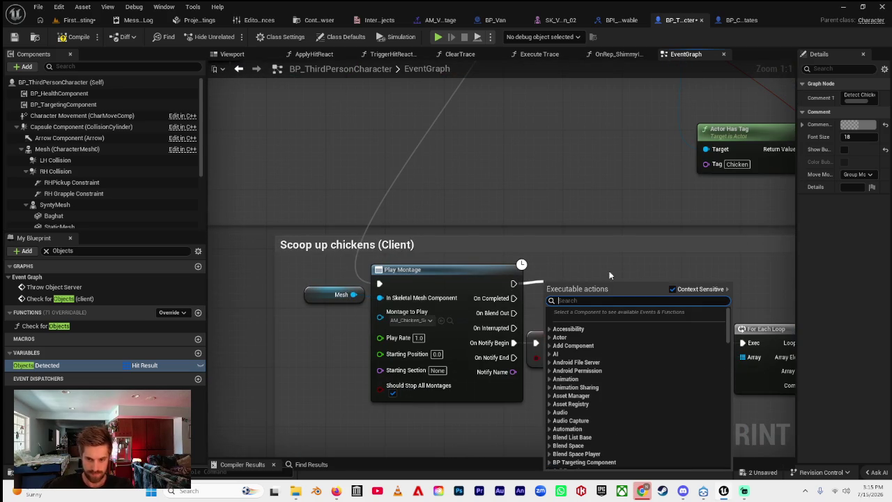
# Add a custom event named 'Detect and scoop chickens (Server)'.
pyautogui.click(586, 276)
pyautogui.rightClick(583, 276)
pyautogui.write('custom')
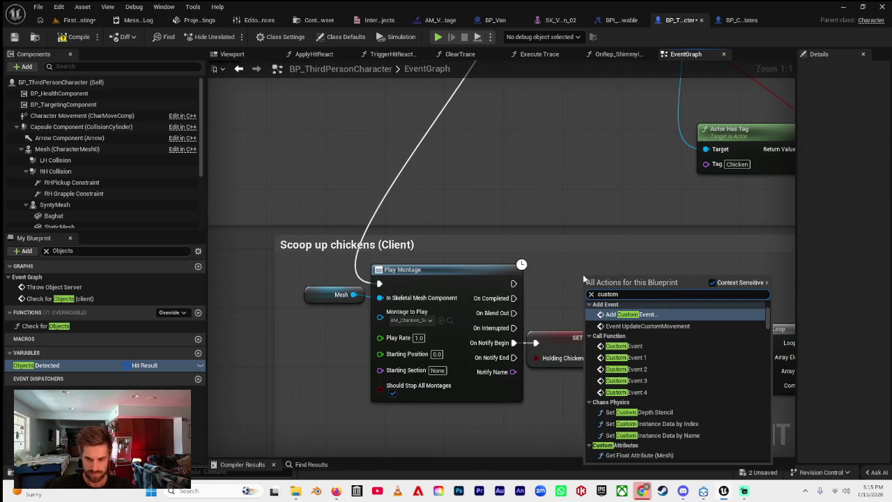
pyautogui.click(656, 311)
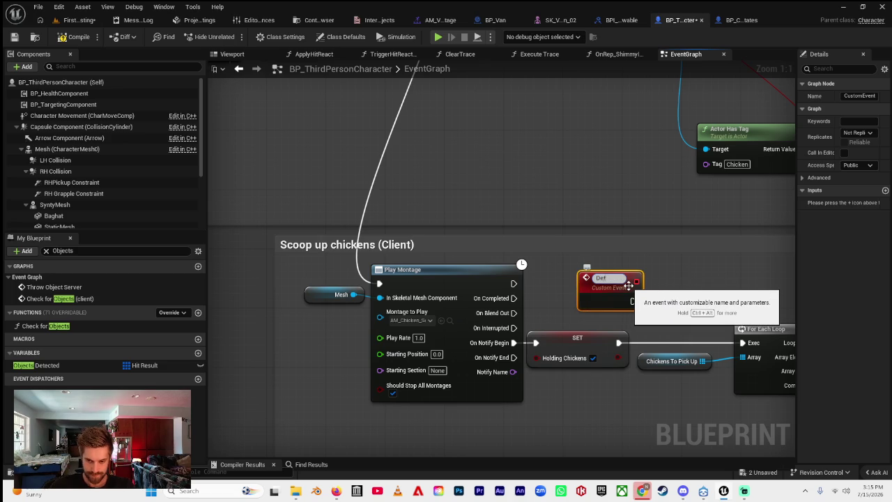
pyautogui.write('and')
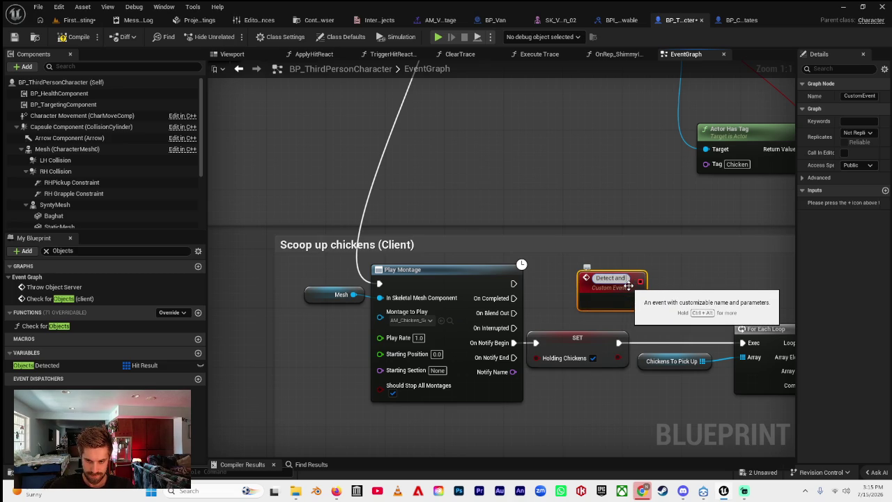
pyautogui.write(' scoop chicken')
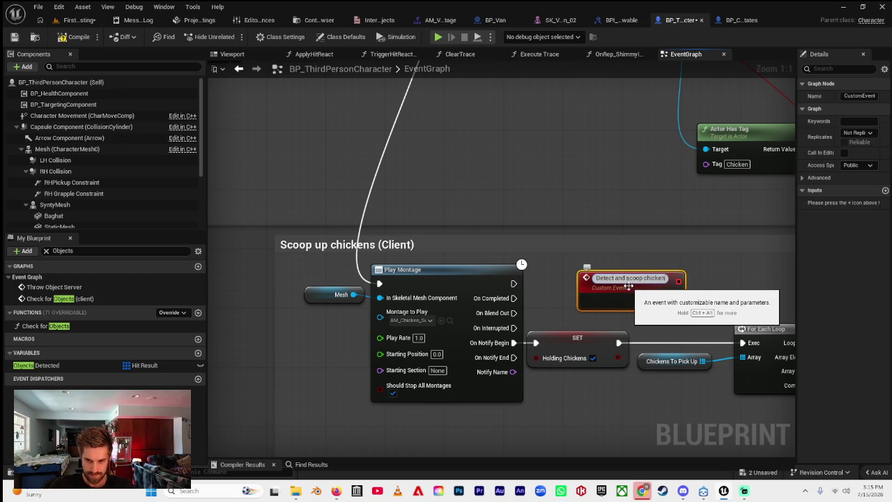
pyautogui.write('s (Server)')
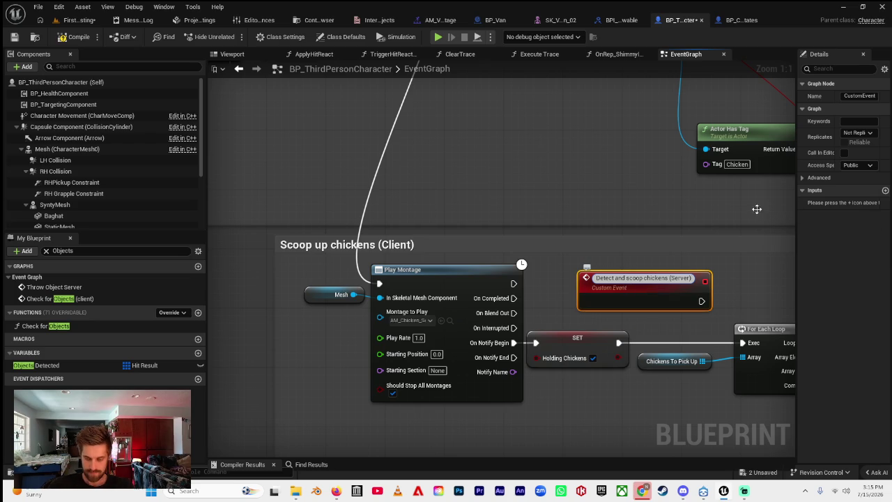
pyautogui.press('Return')
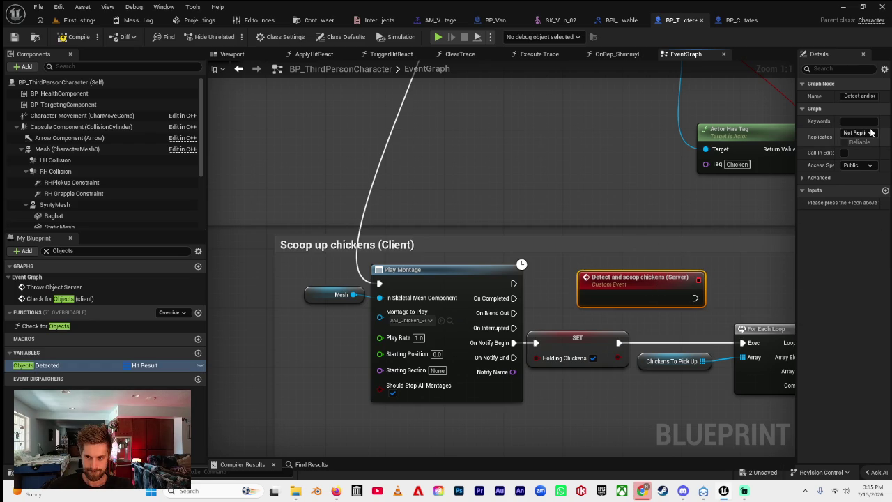
# Set the event's replication to Run on Server, reliable.
pyautogui.click(857, 132)
pyautogui.click(857, 165)
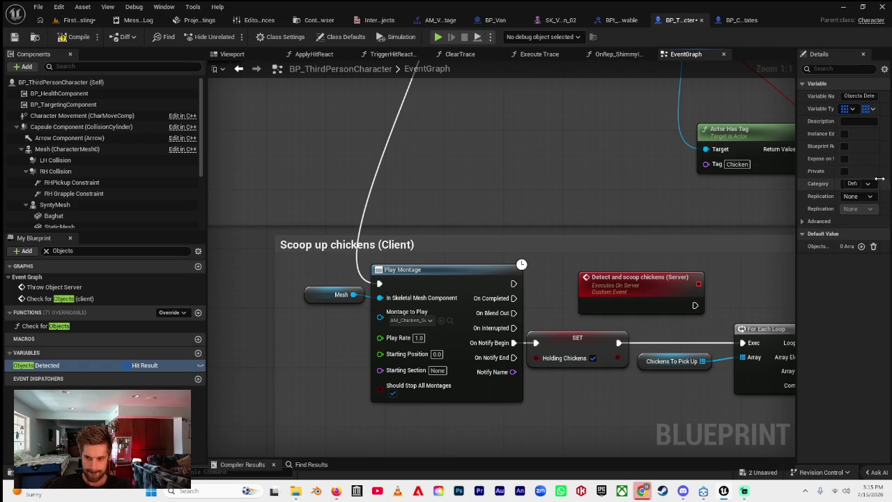
pyautogui.click(638, 300)
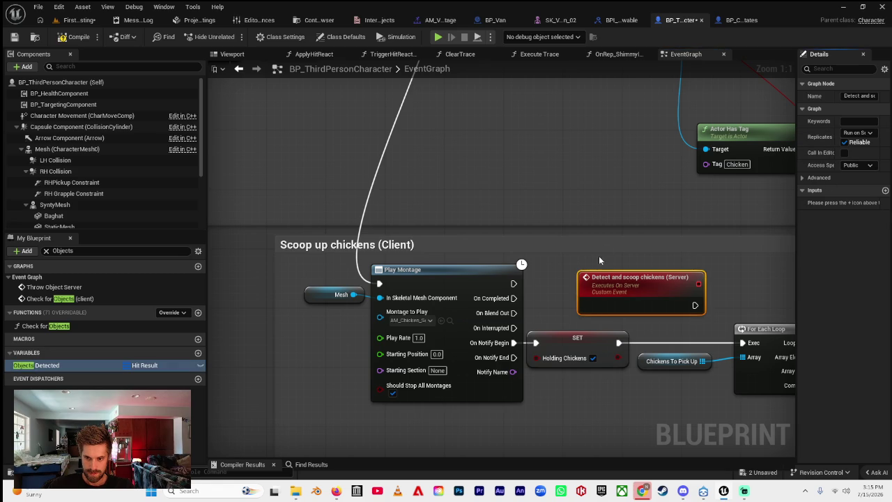
pyautogui.scroll(-10, 599, 259)
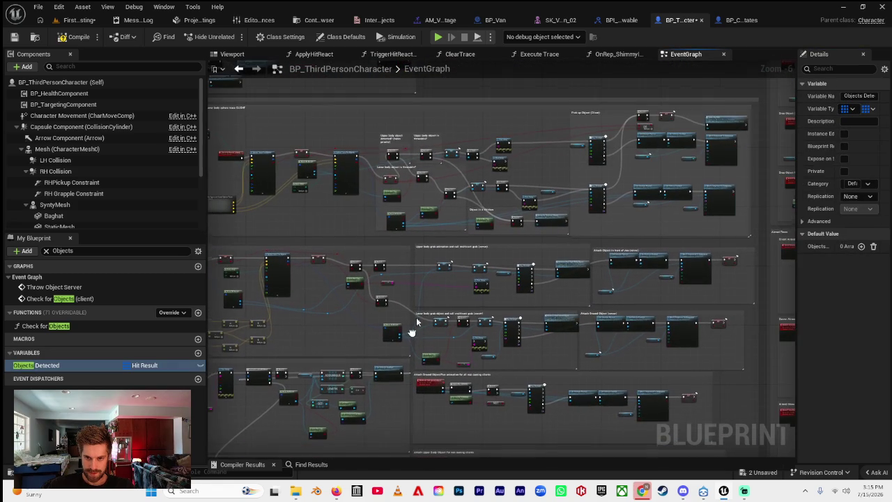
# Move the Detect and scoop chickens (Server) event to the Detect Chickens (Server) group's start and wire it into Print String.
pyautogui.scroll(6, 608, 257)
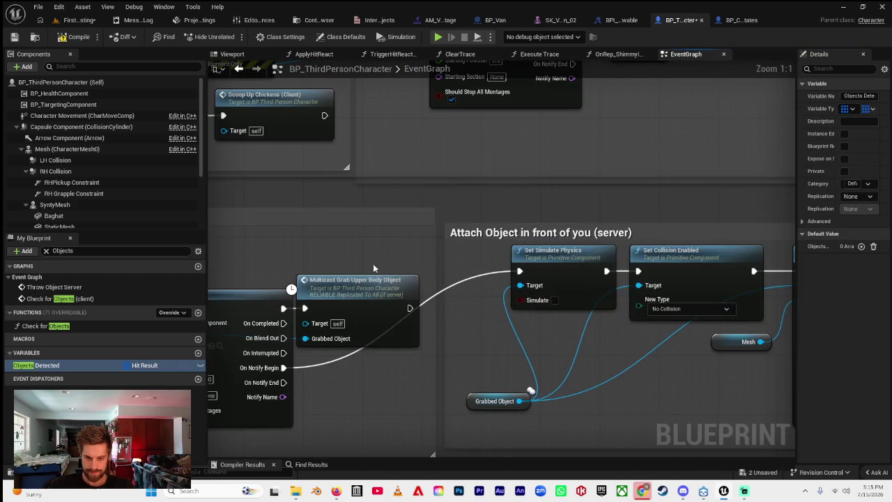
pyautogui.moveTo(487, 251)
pyautogui.mouseDown()
pyautogui.moveTo(487, 299)
pyautogui.moveTo(544, 339)
pyautogui.mouseUp()
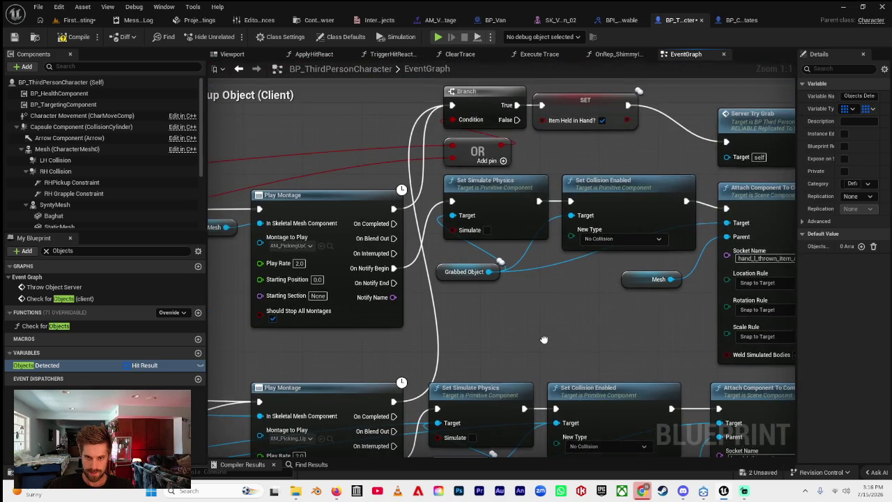
pyautogui.moveTo(591, 291); pyautogui.dragTo(462, 297)
pyautogui.scroll(-6, 490, 259)
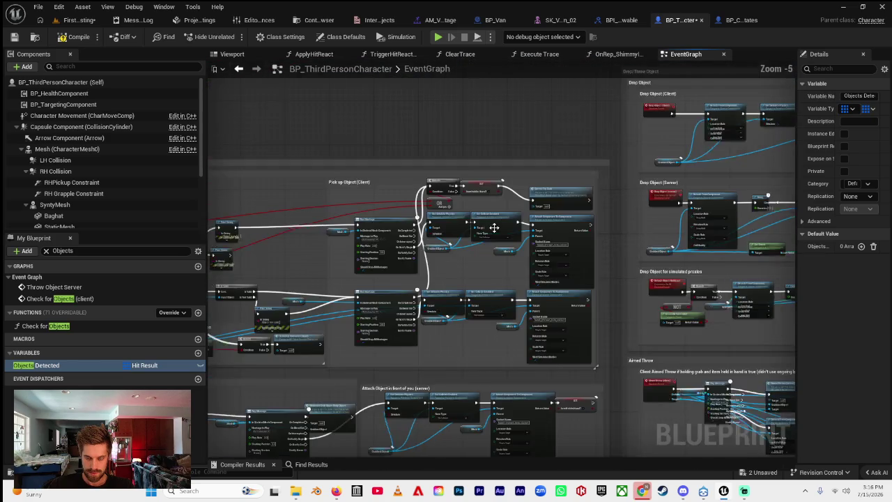
pyautogui.scroll(-2, 533, 285)
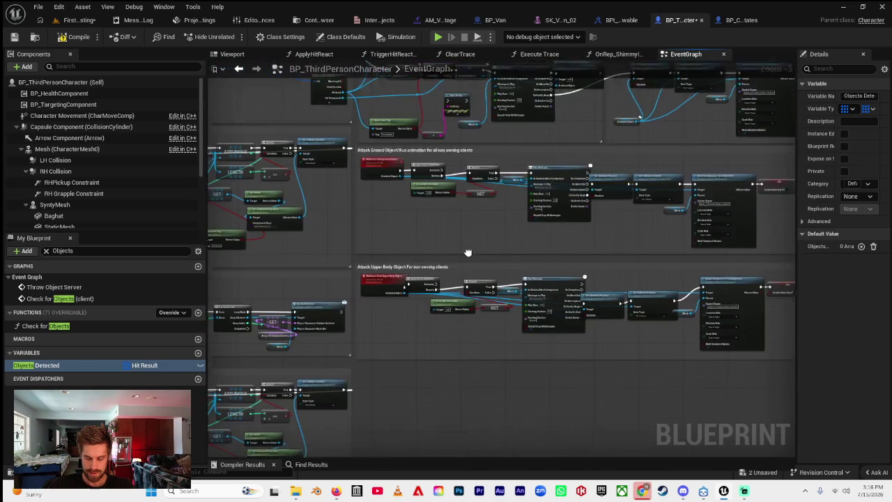
pyautogui.scroll(3, 331, 304)
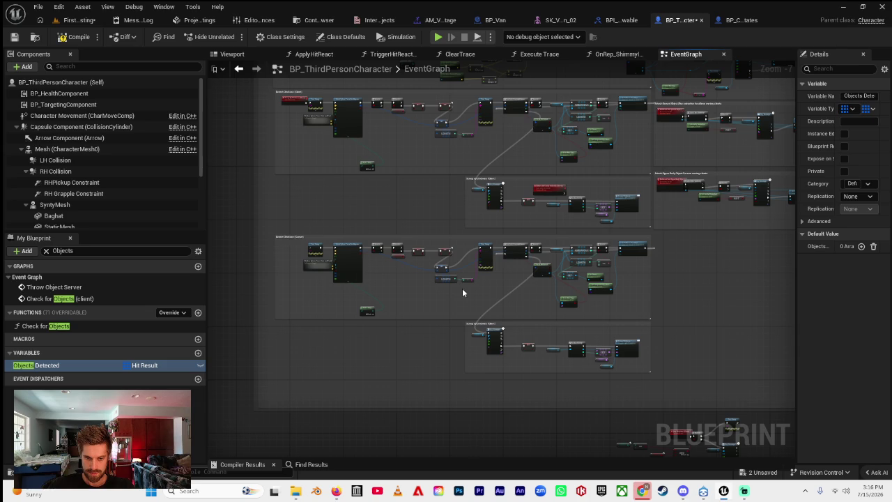
pyautogui.scroll(1, 557, 206)
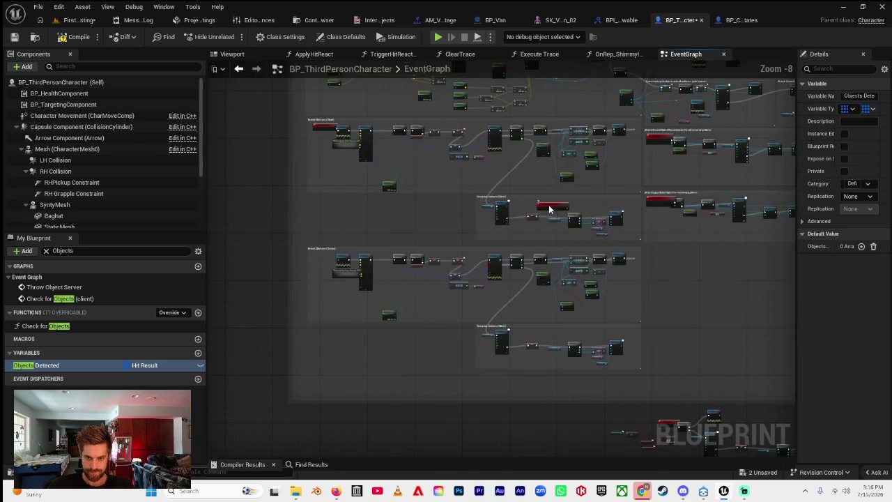
pyautogui.click(309, 259)
pyautogui.scroll(7, 311, 258)
pyautogui.moveTo(311, 258); pyautogui.dragTo(362, 244)
pyautogui.moveTo(421, 258); pyautogui.dragTo(447, 258)
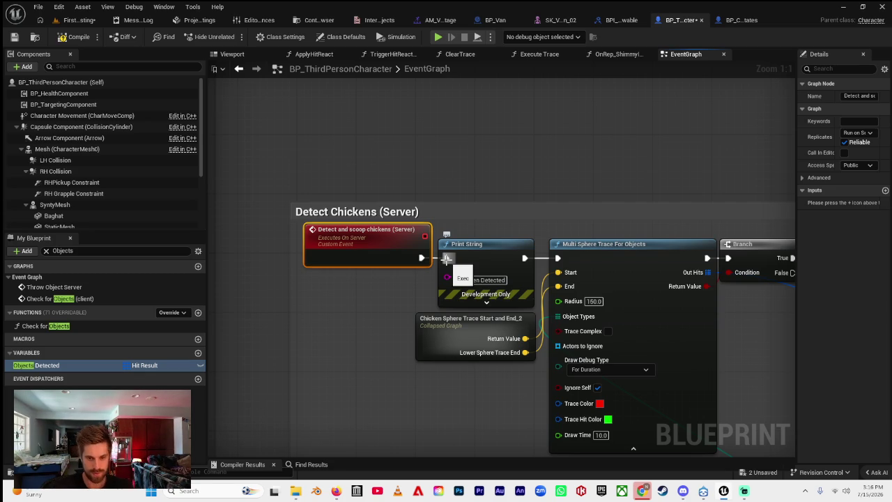
# Move the small loose node cluster lower right.
pyautogui.scroll(-4, 346, 299)
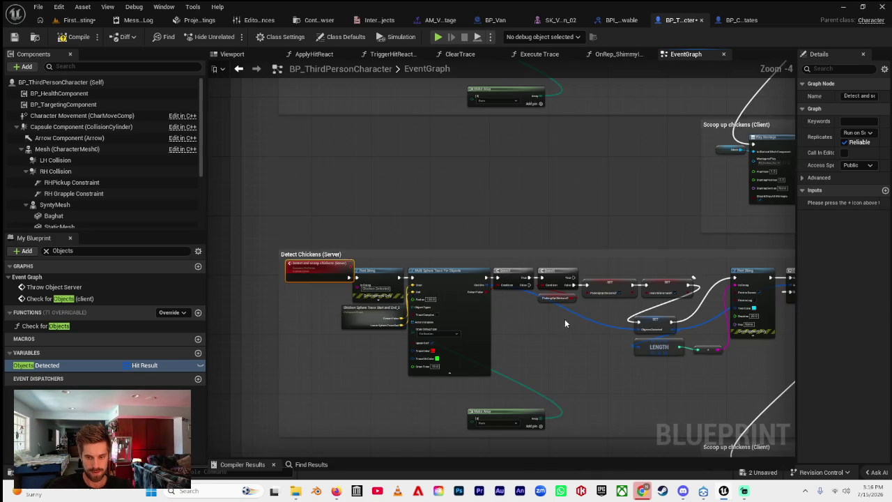
pyautogui.scroll(-3, 415, 230)
pyautogui.scroll(-3, 388, 256)
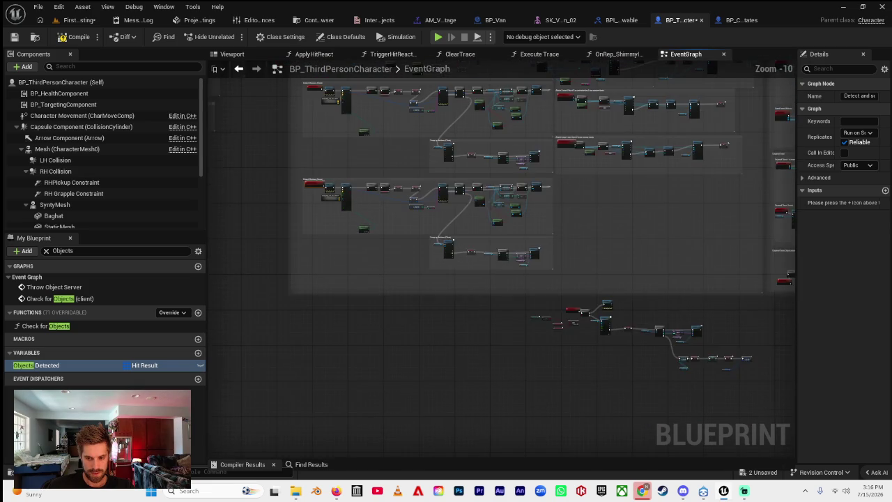
pyautogui.moveTo(460, 300); pyautogui.dragTo(643, 359)
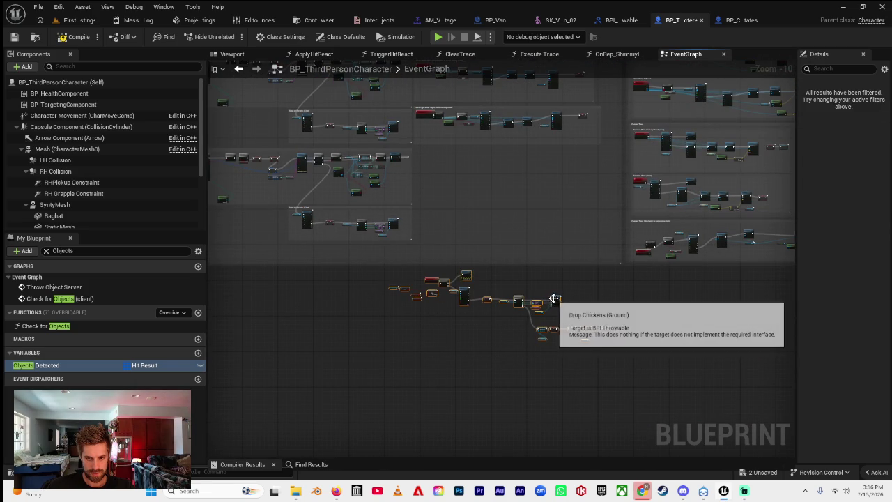
pyautogui.moveTo(554, 299); pyautogui.dragTo(666, 378)
# Extend the large comment box downward.
pyautogui.scroll(8, 363, 265)
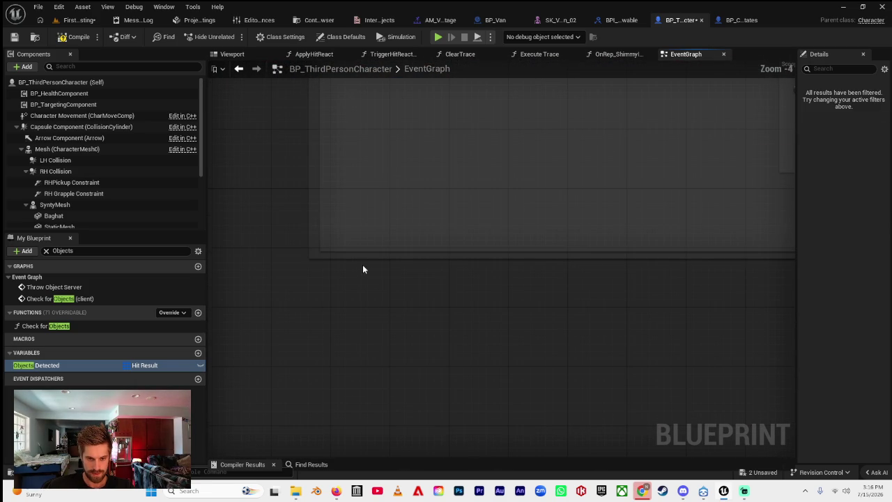
pyautogui.scroll(-10, 361, 294)
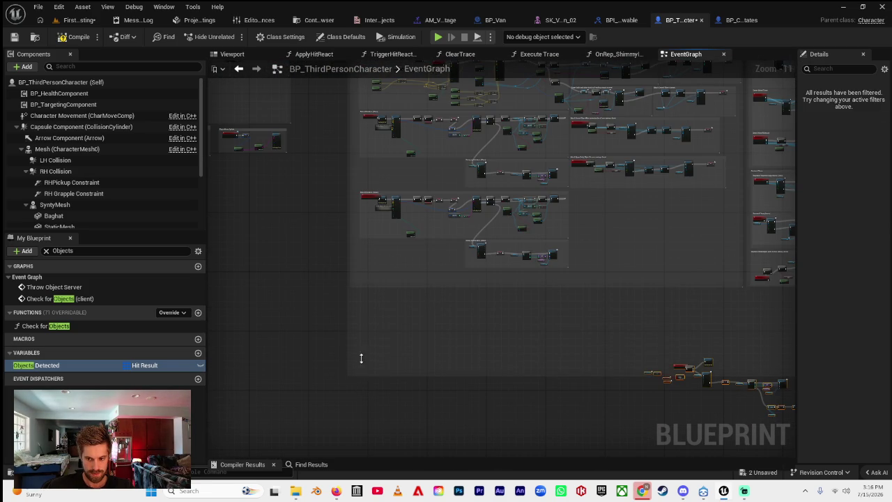
pyautogui.moveTo(375, 287); pyautogui.dragTo(381, 342)
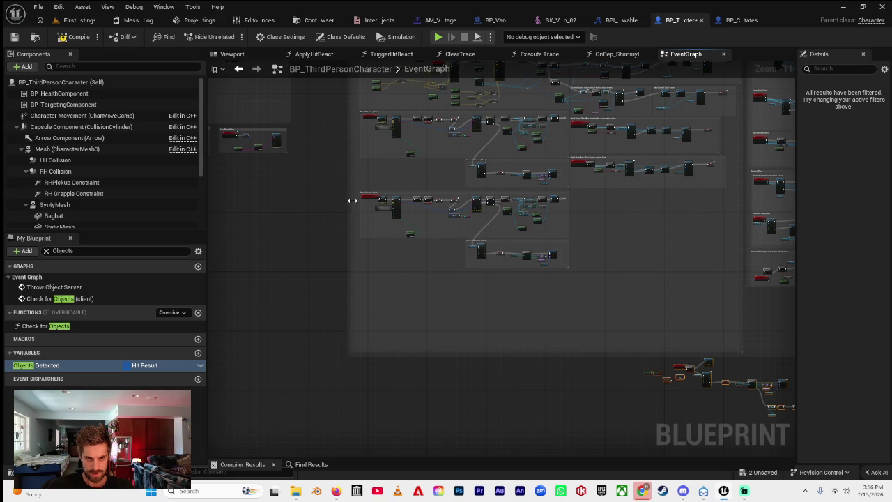
# Marquee-select the middle chicken-detection comment group together with the comment box below it.
pyautogui.scroll(7, 353, 201)
pyautogui.scroll(-2, 395, 198)
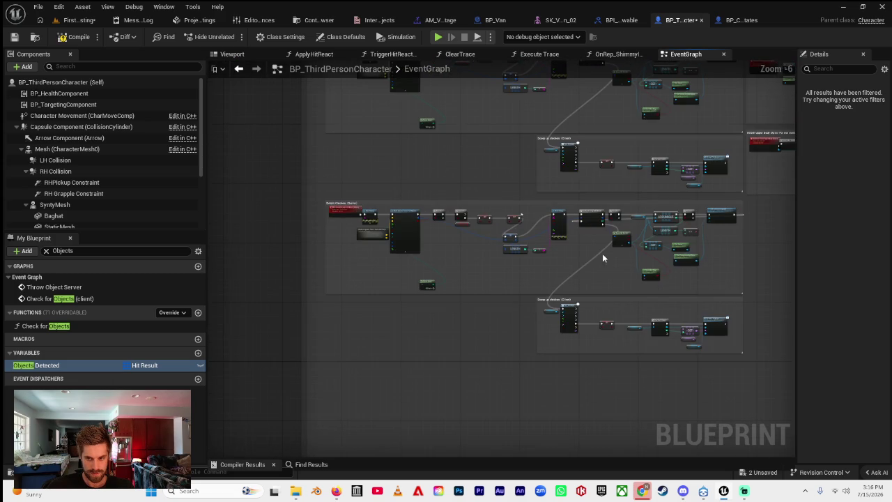
pyautogui.scroll(2, 478, 243)
pyautogui.scroll(-2, 432, 248)
pyautogui.moveTo(707, 187)
pyautogui.mouseDown()
pyautogui.moveTo(677, 252)
pyautogui.moveTo(251, 340)
pyautogui.mouseUp()
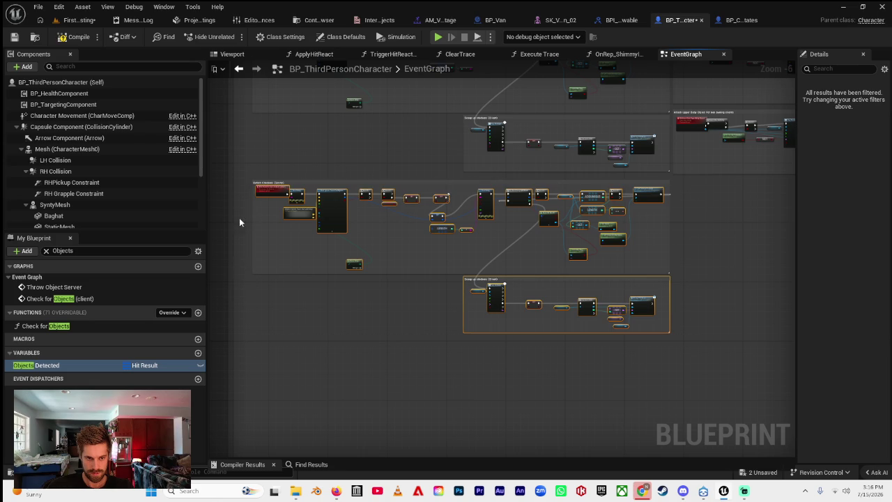
pyautogui.moveTo(244, 180)
pyautogui.mouseDown()
pyautogui.moveTo(476, 336)
pyautogui.moveTo(695, 368)
pyautogui.mouseUp()
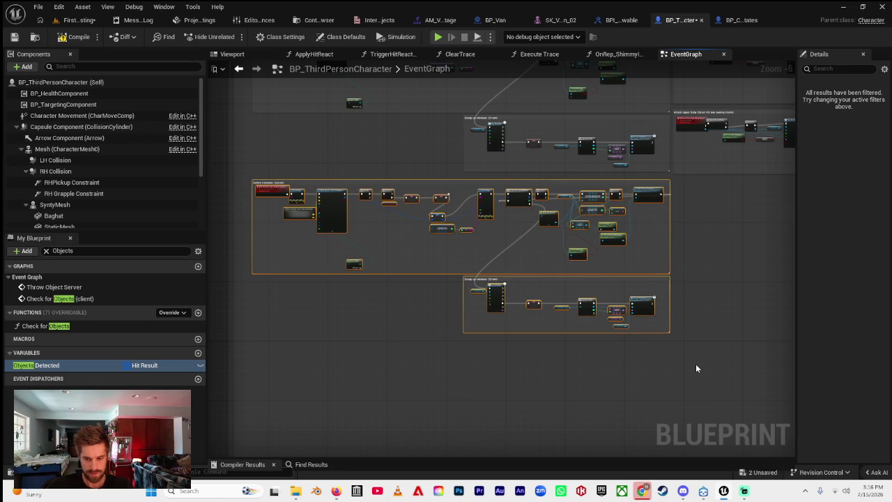
pyautogui.scroll(-2, 478, 289)
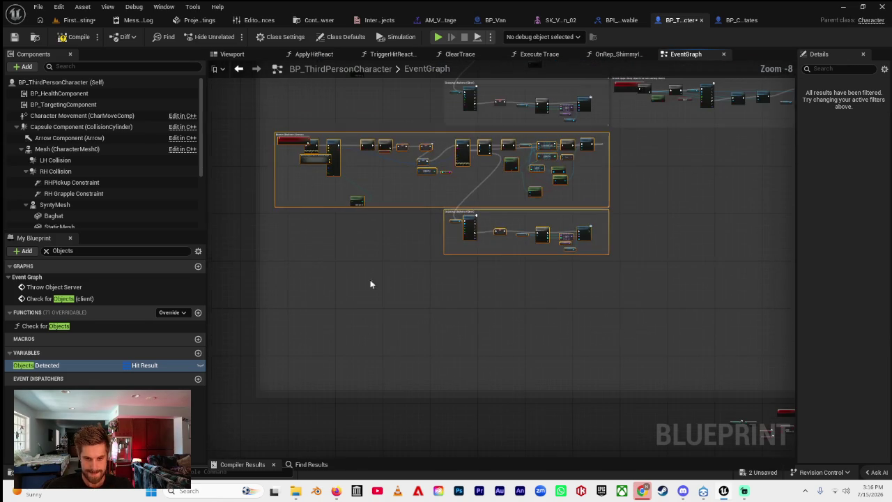
# Paste the copied groups and move them down and to the right.
pyautogui.click(282, 278)
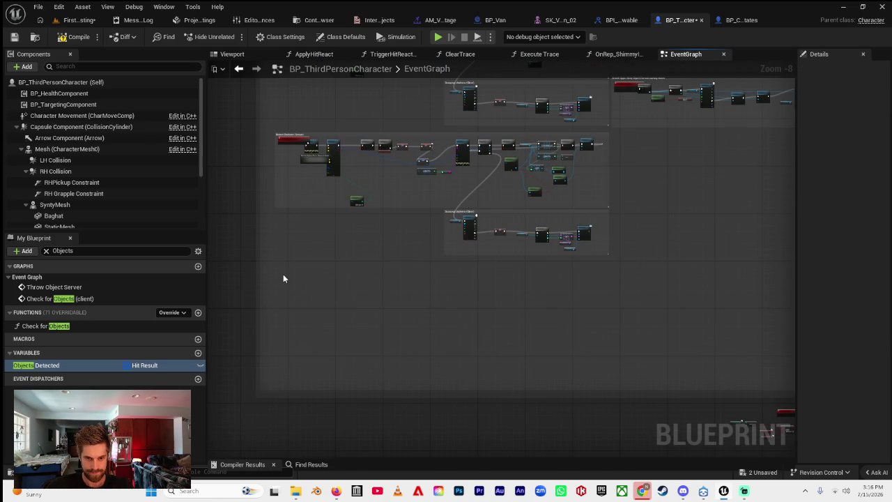
pyautogui.hotkey('ctrl', 'v')
pyautogui.moveTo(279, 239); pyautogui.dragTo(424, 242)
pyautogui.moveTo(550, 230)
pyautogui.mouseDown()
pyautogui.moveTo(390, 376)
pyautogui.moveTo(223, 382)
pyautogui.mouseUp()
pyautogui.moveTo(265, 242); pyautogui.dragTo(450, 277)
# Delete the CustomEvent_5 node from the pasted copy.
pyautogui.scroll(5, 581, 241)
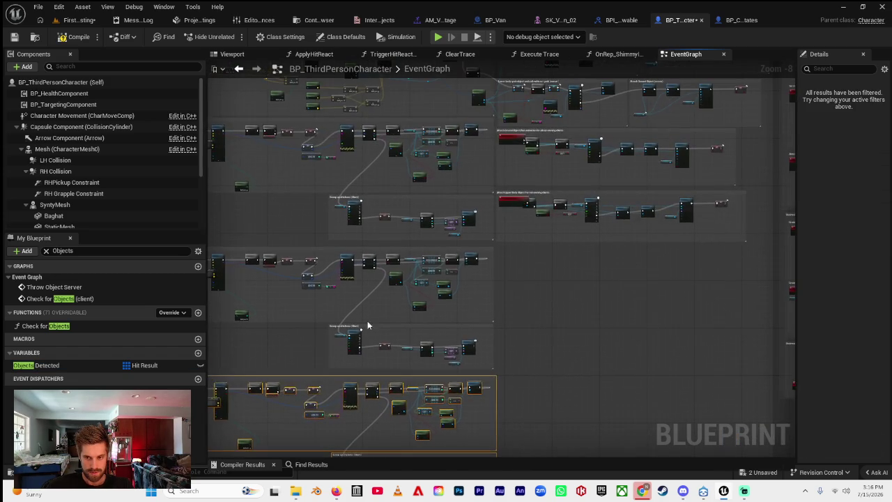
pyautogui.scroll(5, 486, 315)
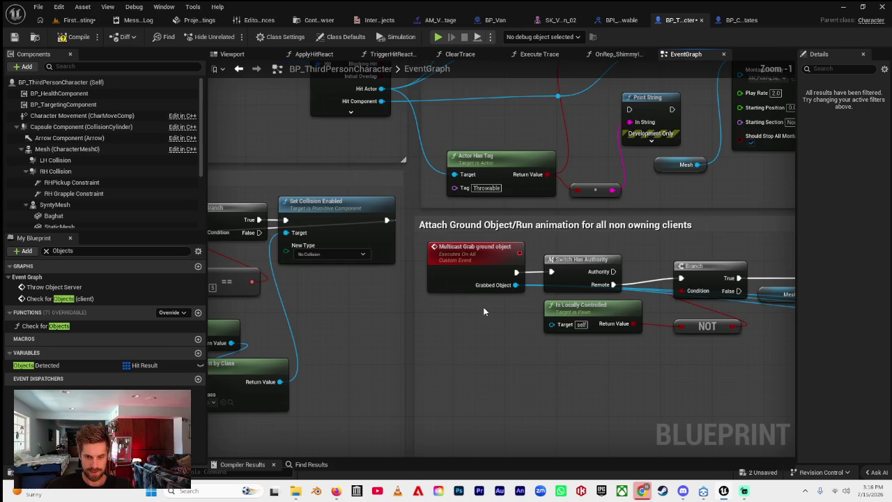
pyautogui.scroll(-3, 483, 307)
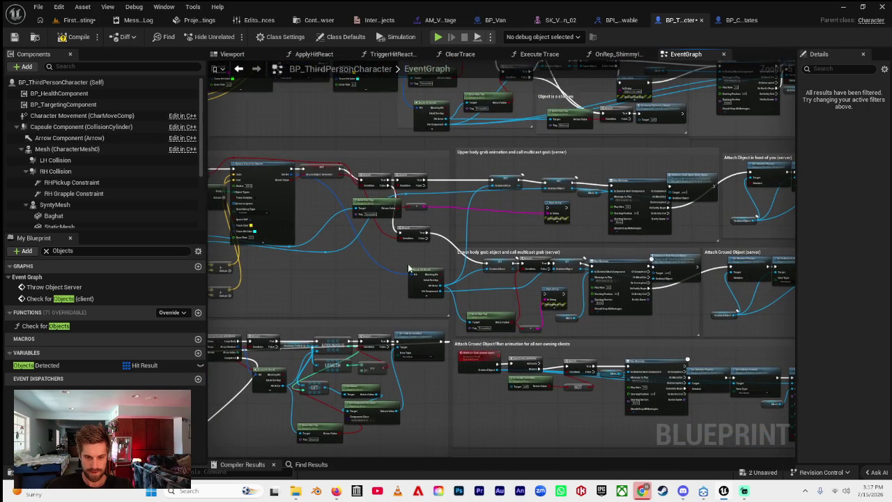
pyautogui.moveTo(444, 292); pyautogui.dragTo(473, 186)
pyautogui.moveTo(520, 276); pyautogui.dragTo(500, 249)
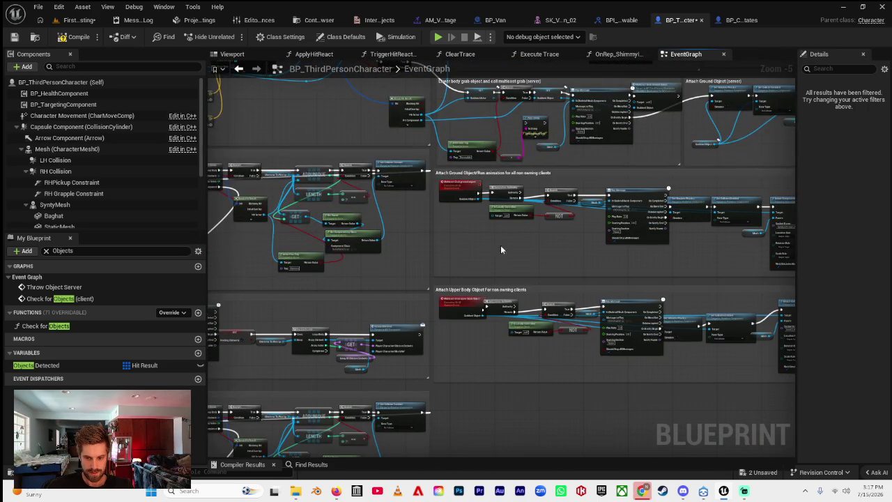
pyautogui.moveTo(495, 301)
pyautogui.mouseDown()
pyautogui.moveTo(498, 289)
pyautogui.moveTo(476, 272)
pyautogui.moveTo(522, 297)
pyautogui.moveTo(450, 320)
pyautogui.moveTo(558, 360)
pyautogui.moveTo(558, 331)
pyautogui.moveTo(614, 352)
pyautogui.mouseUp()
pyautogui.scroll(3, 506, 302)
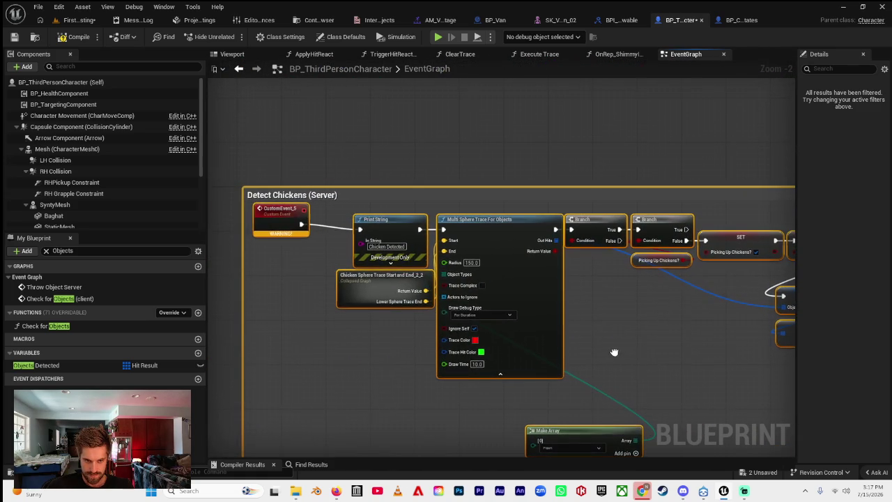
pyautogui.click(277, 219)
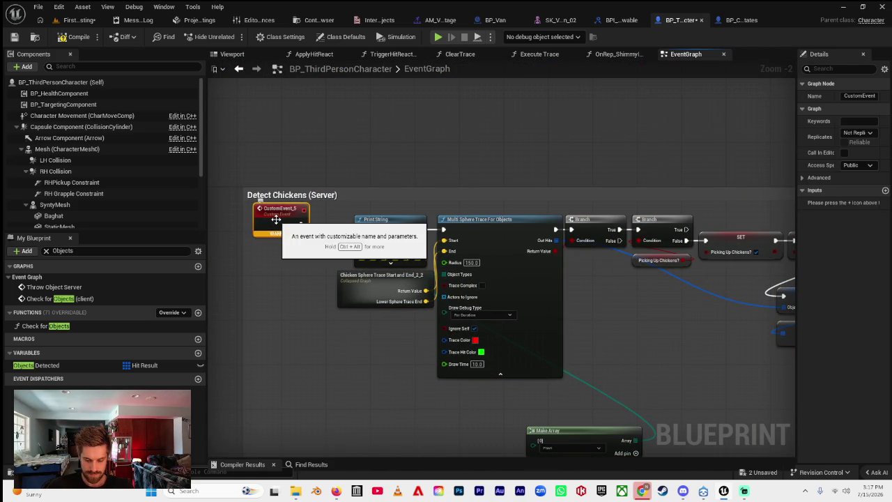
pyautogui.press('Delete')
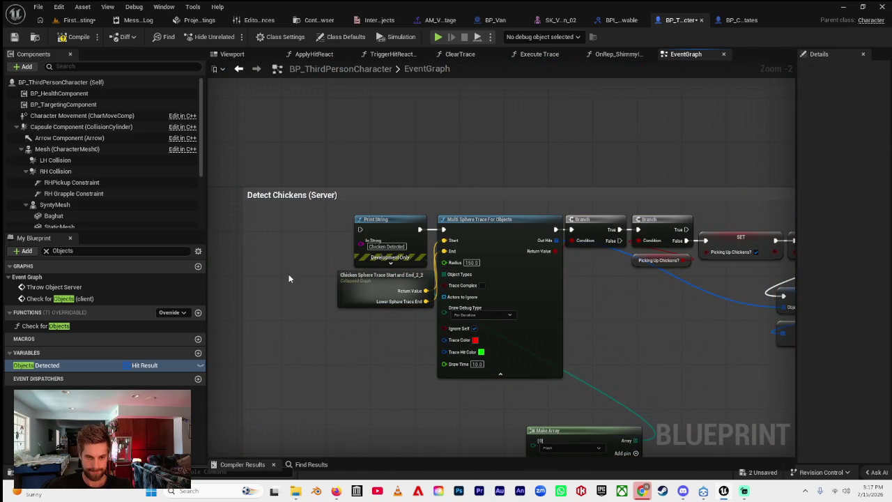
# Select the pasted Detect Chickens comment's title text for renaming.
pyautogui.click(333, 198)
pyautogui.click(333, 197)
pyautogui.moveTo(336, 198); pyautogui.dragTo(229, 201)
# Retitle the comment 'Scoop up chickens (Multicast)' and add a custom event named 'Scoop up chickens'.
pyautogui.write('Sco')
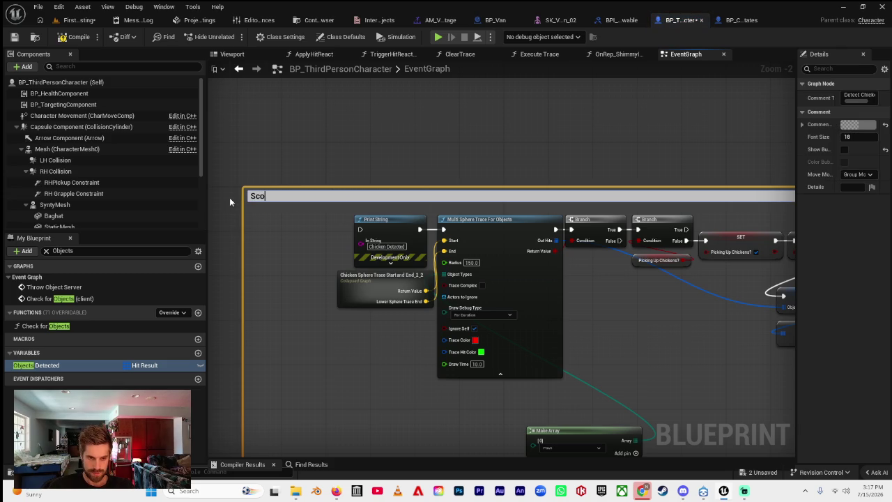
pyautogui.write('op up chicke')
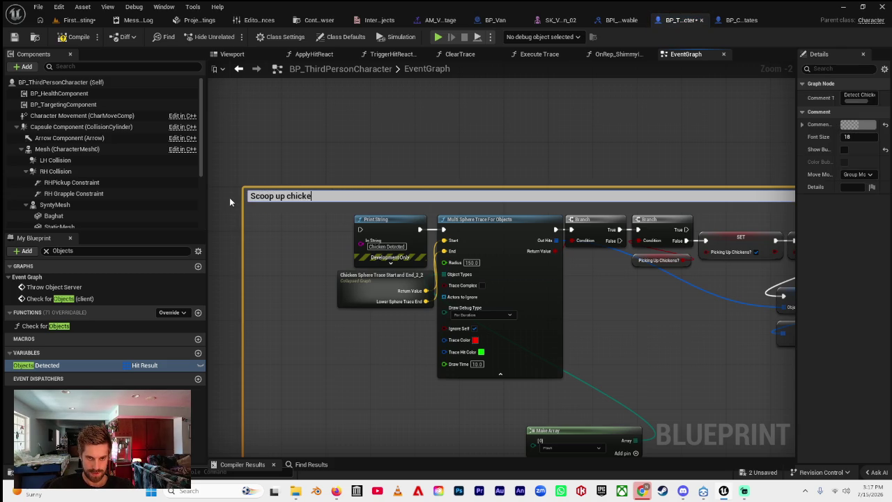
pyautogui.write('ns (')
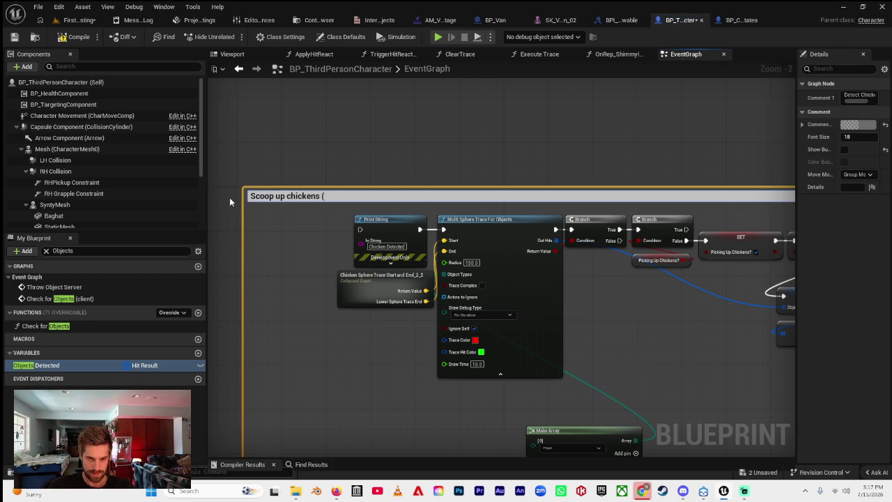
pyautogui.write('Multicast)')
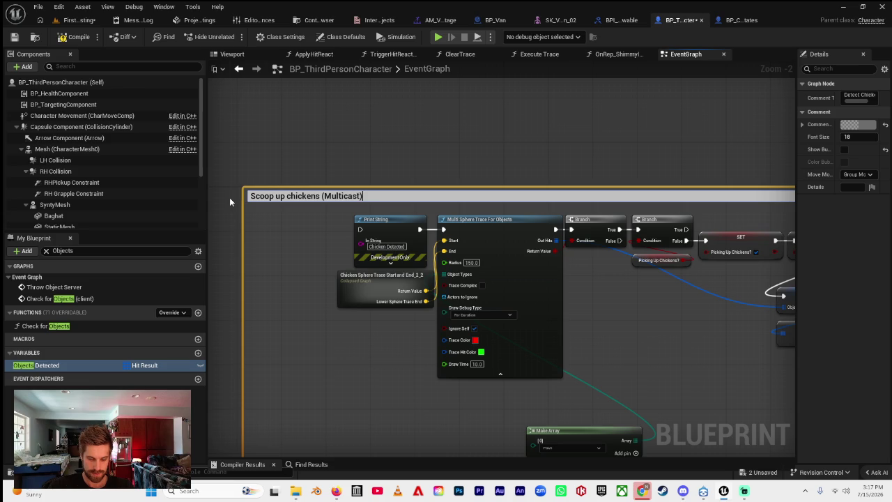
pyautogui.press('Return')
pyautogui.rightClick(264, 235)
pyautogui.write('custom event')
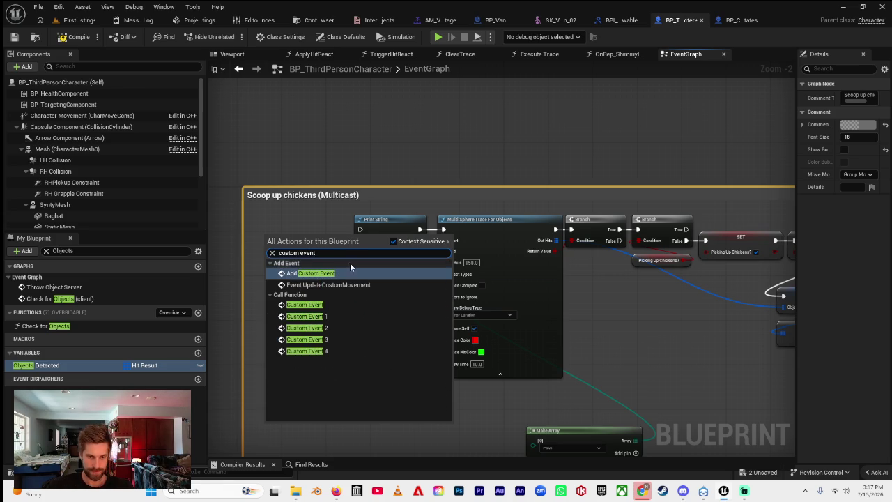
pyautogui.press('Escape')
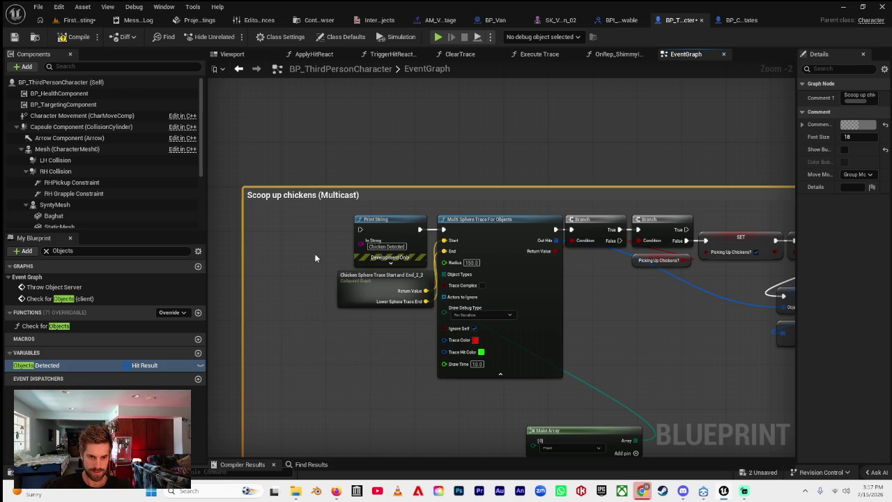
pyautogui.write('Scoop')
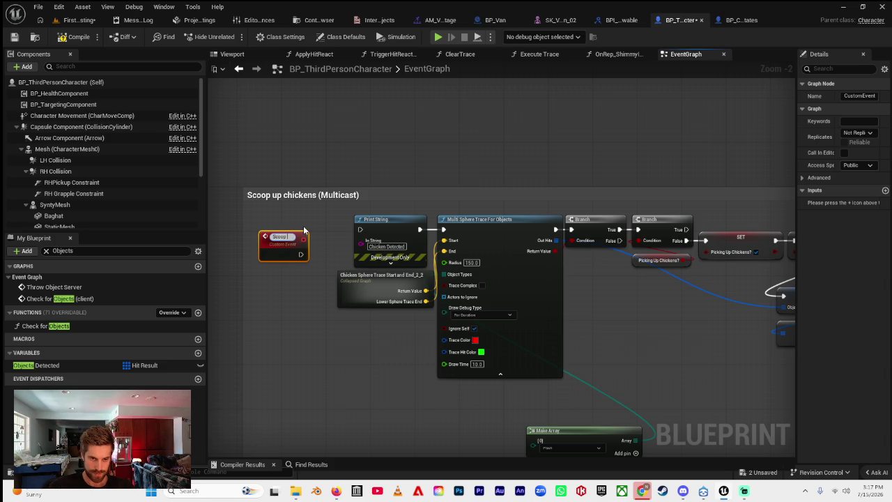
pyautogui.write(' up chickens')
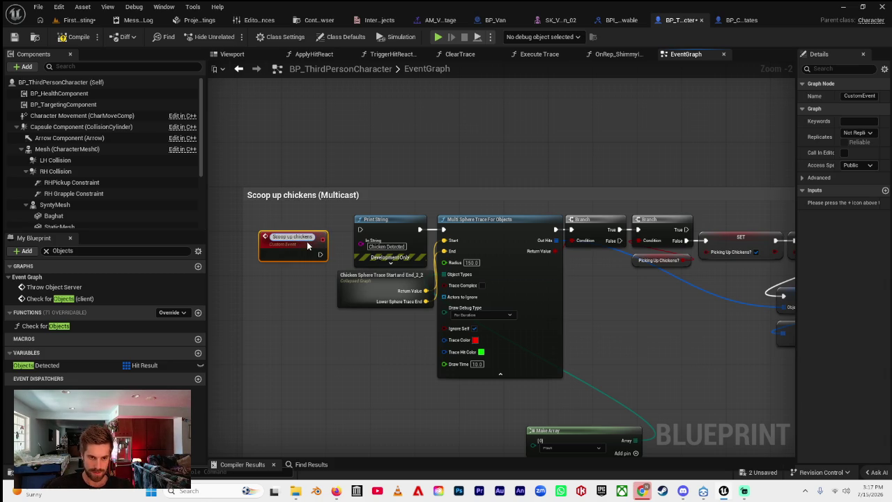
pyautogui.press('Return')
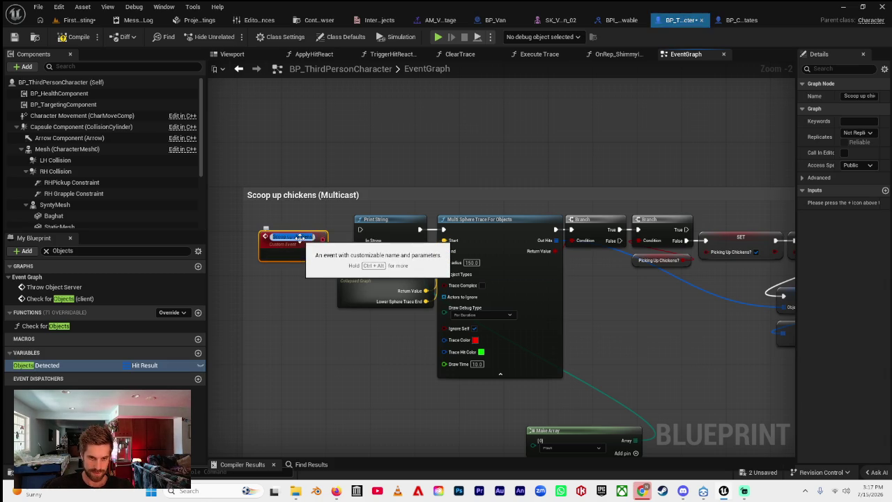
# Rename the event 'Scoop up chickens (multicast)' and make it a reliable Multicast.
pyautogui.click(309, 235)
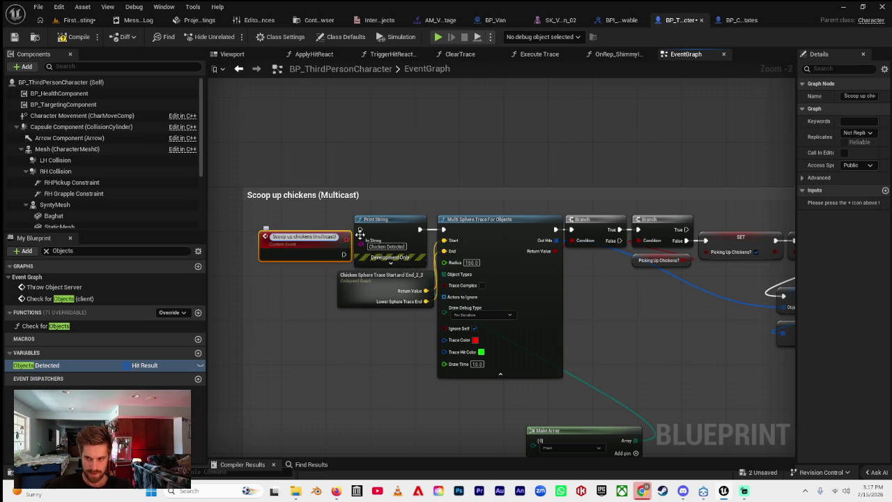
pyautogui.press('Return')
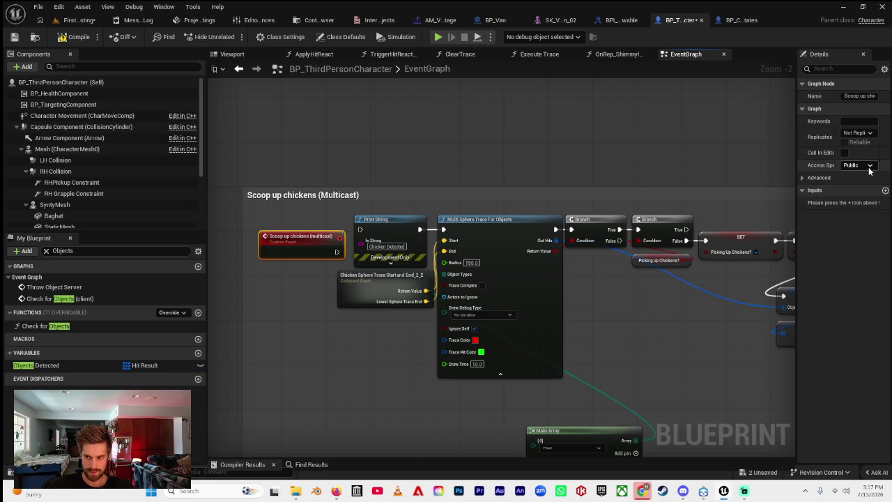
pyautogui.click(858, 132)
pyautogui.click(862, 162)
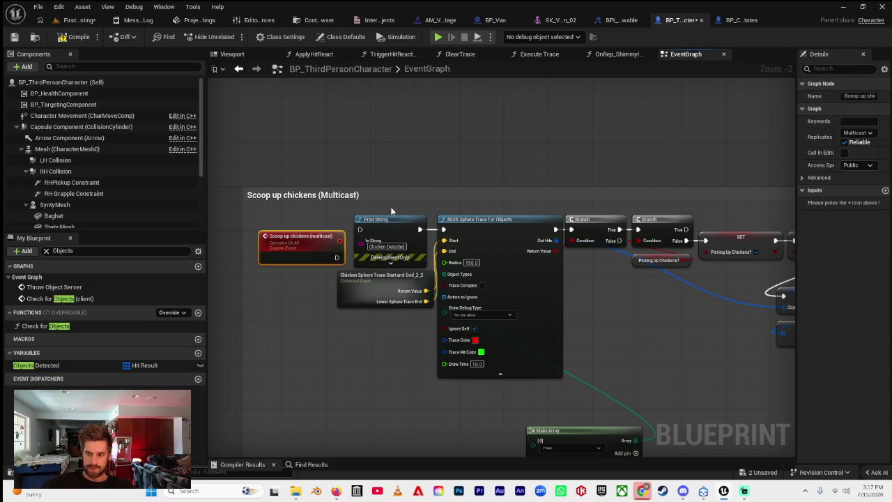
# Nudge the Scoop up chickens event upward and widen the Details panel.
pyautogui.scroll(2, 312, 240)
pyautogui.moveTo(311, 241); pyautogui.dragTo(310, 210)
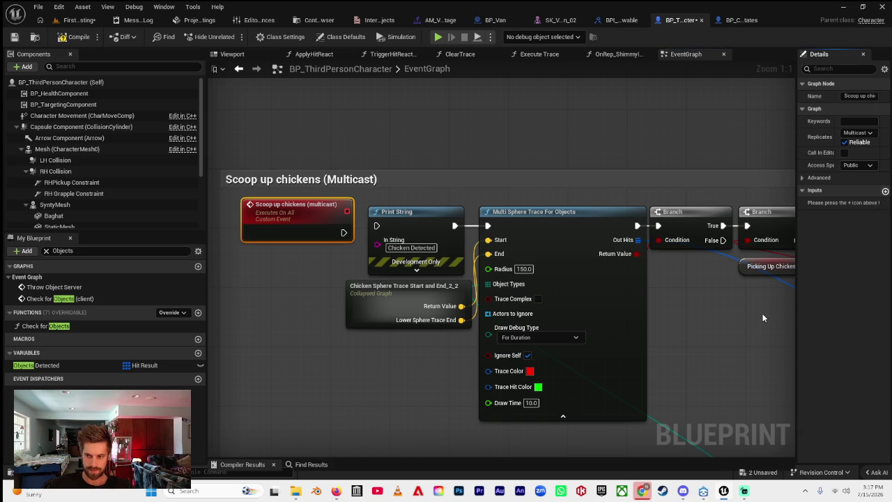
pyautogui.moveTo(707, 309); pyautogui.dragTo(644, 307)
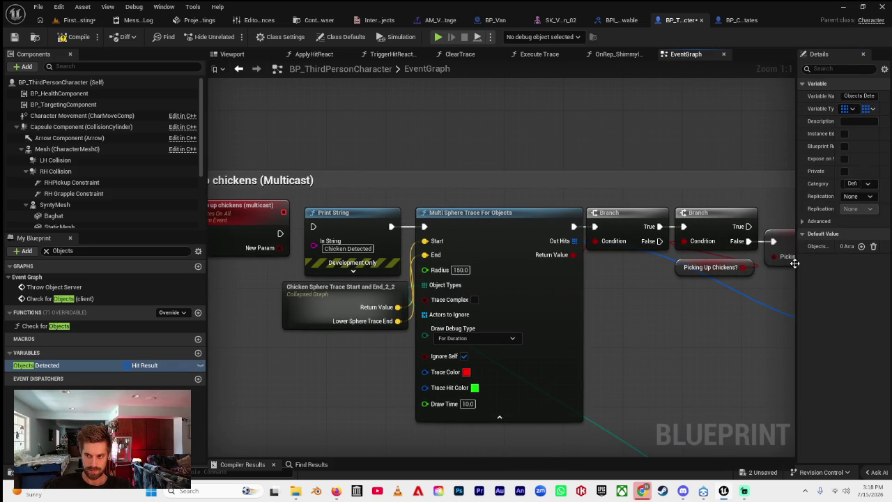
pyautogui.moveTo(796, 283); pyautogui.dragTo(685, 299)
# Add a new Boolean input, NewParam, to the Scoop up chickens (multicast) event.
pyautogui.click(258, 232)
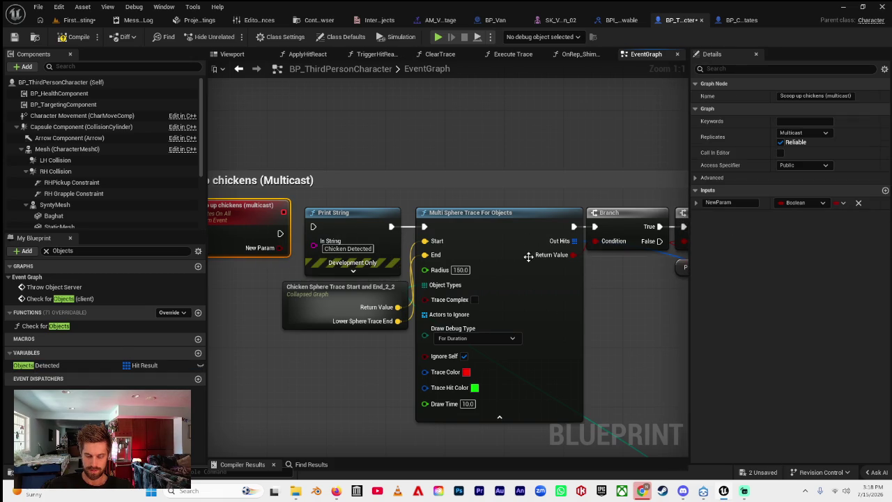
pyautogui.scroll(-4, 560, 295)
pyautogui.moveTo(445, 301); pyautogui.dragTo(457, 296)
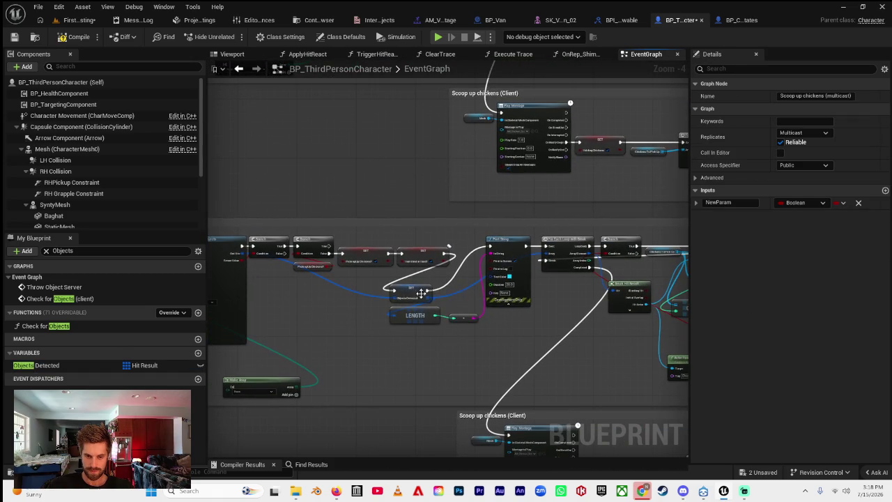
pyautogui.click(411, 291)
pyautogui.moveTo(382, 322); pyautogui.dragTo(439, 326)
pyautogui.moveTo(303, 329); pyautogui.dragTo(320, 322)
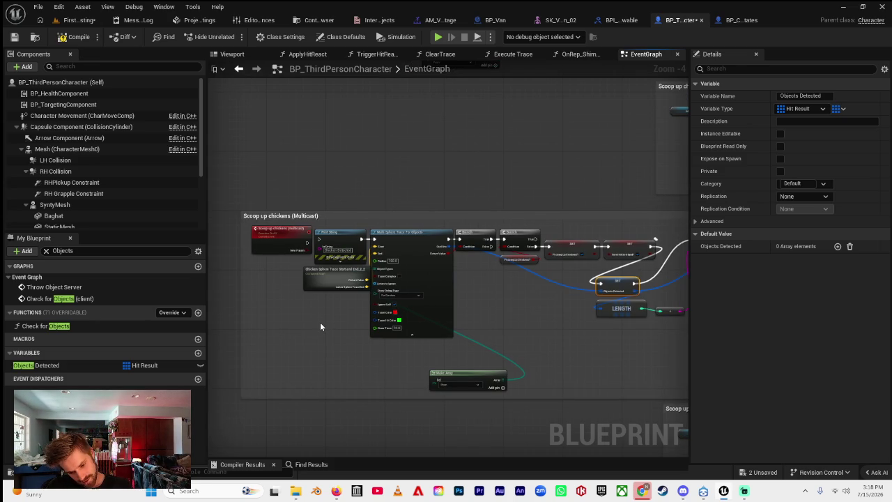
pyautogui.click(285, 240)
pyautogui.moveTo(573, 244); pyautogui.dragTo(483, 250)
pyautogui.click(530, 285)
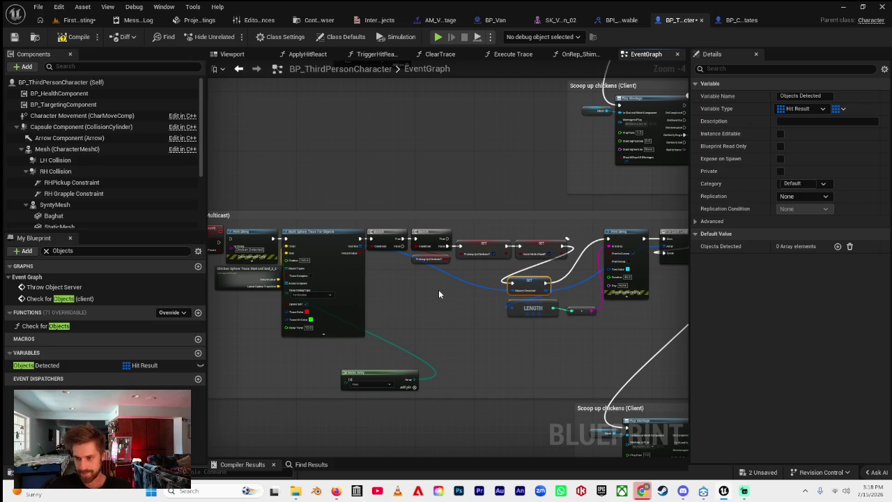
pyautogui.moveTo(442, 279); pyautogui.dragTo(499, 276)
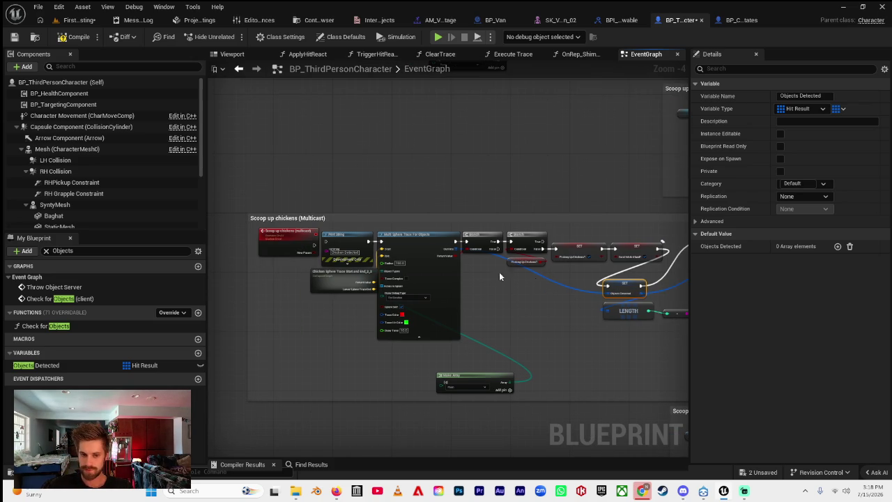
pyautogui.click(286, 241)
pyautogui.click(885, 190)
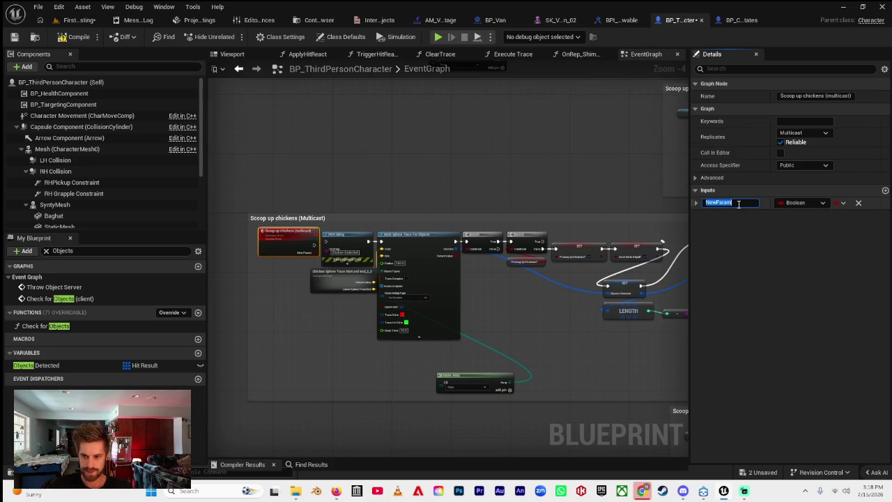
# Rename the input 'Objects Detected' and make it a Hit Result array.
pyautogui.write('Objects Detected')
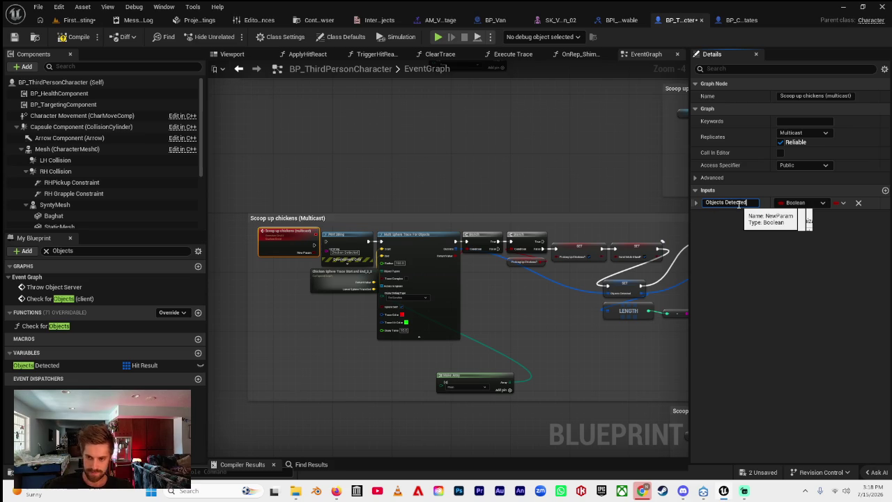
pyautogui.click(812, 203)
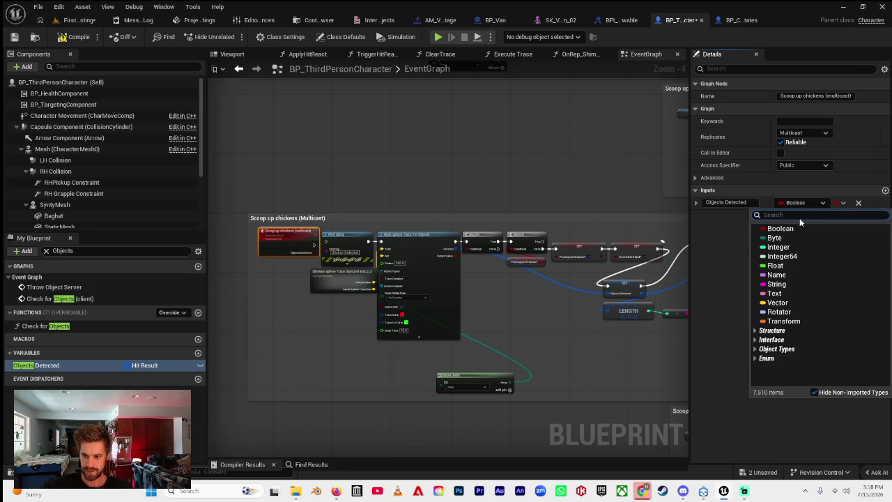
pyautogui.write('hit resu')
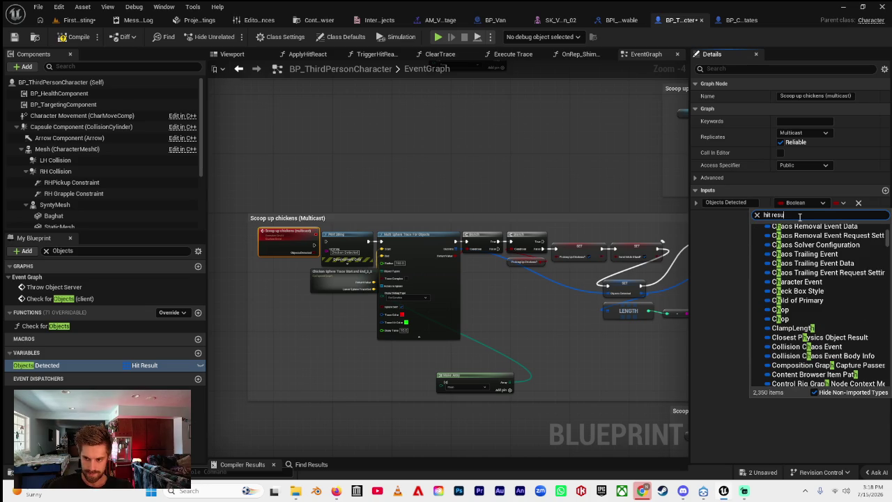
pyautogui.write('lt')
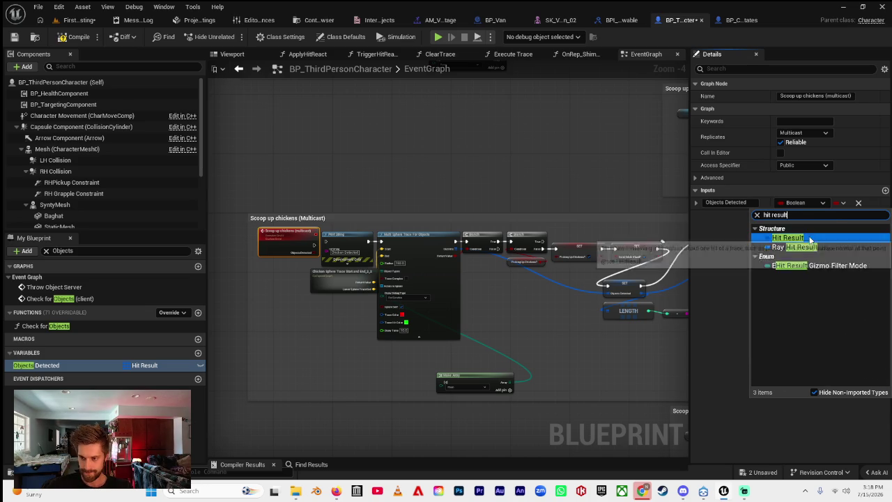
pyautogui.click(791, 237)
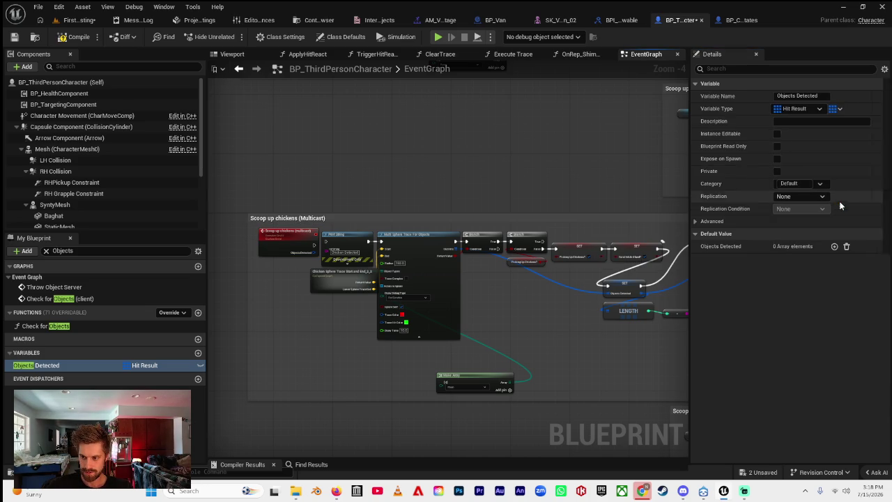
pyautogui.click(264, 251)
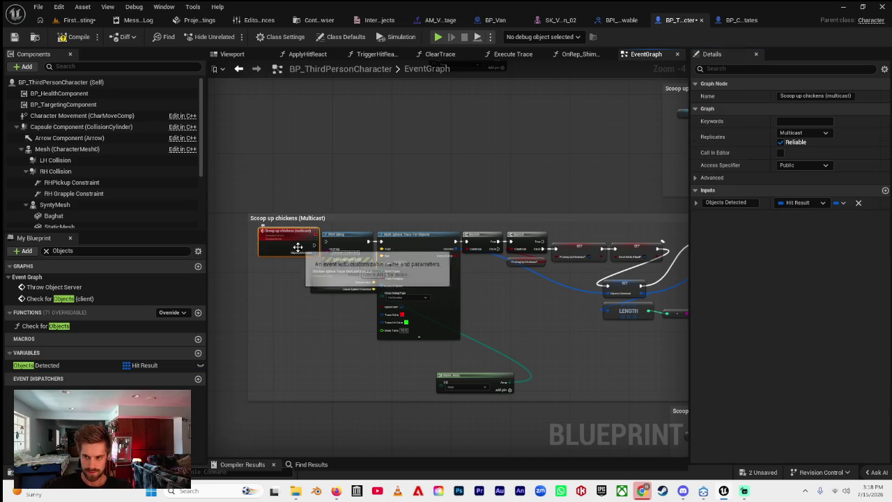
pyautogui.click(843, 203)
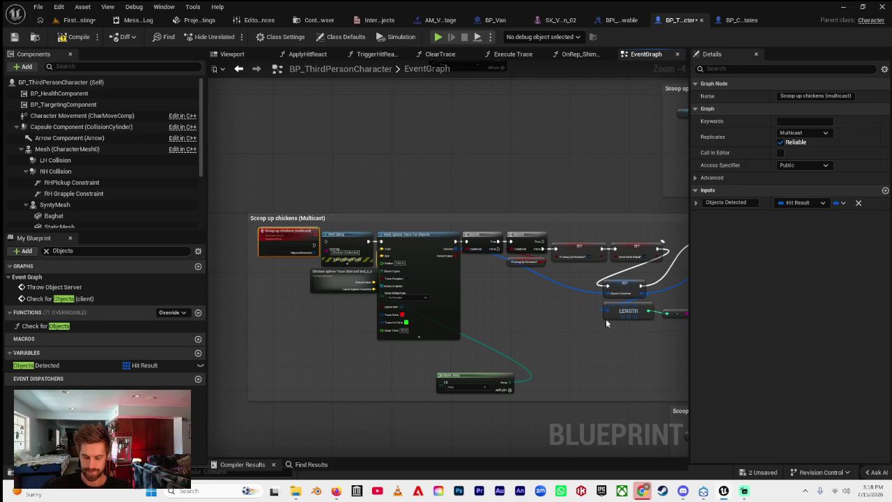
# Move the Make Array node up and left in the multicast chain.
pyautogui.moveTo(294, 304); pyautogui.dragTo(281, 304)
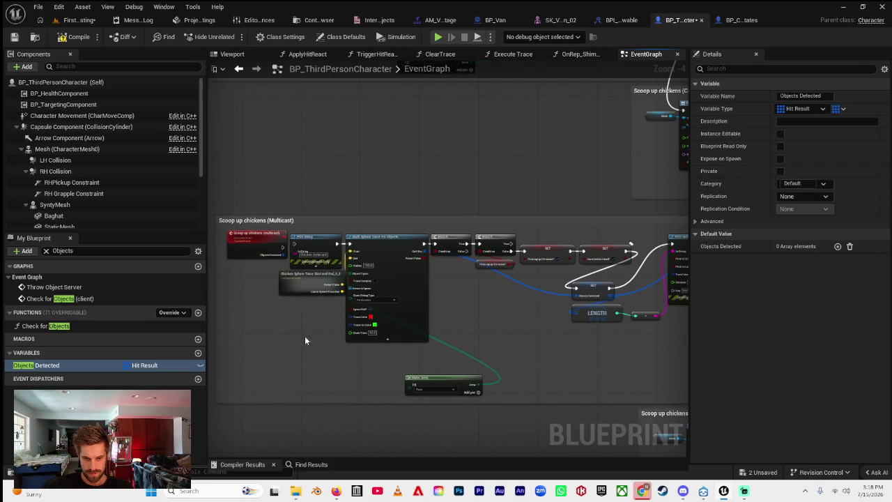
pyautogui.moveTo(487, 303); pyautogui.dragTo(400, 307)
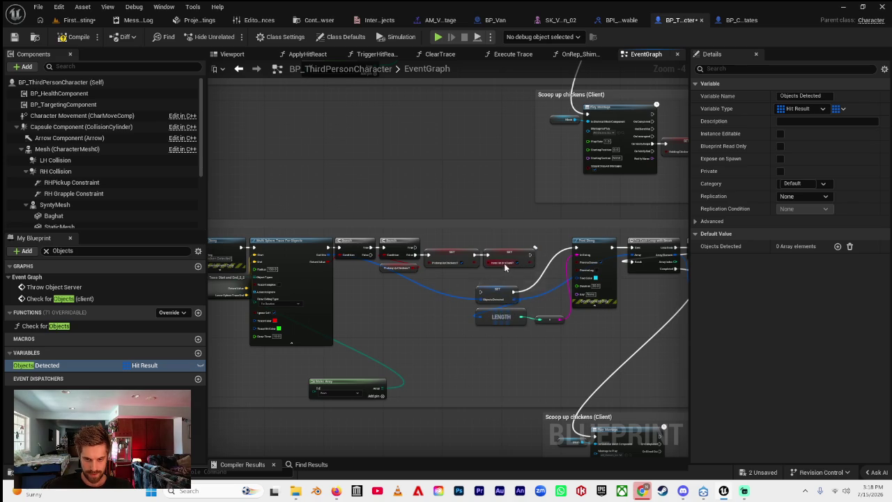
pyautogui.moveTo(480, 291); pyautogui.dragTo(596, 272)
pyautogui.moveTo(432, 391); pyautogui.dragTo(377, 360)
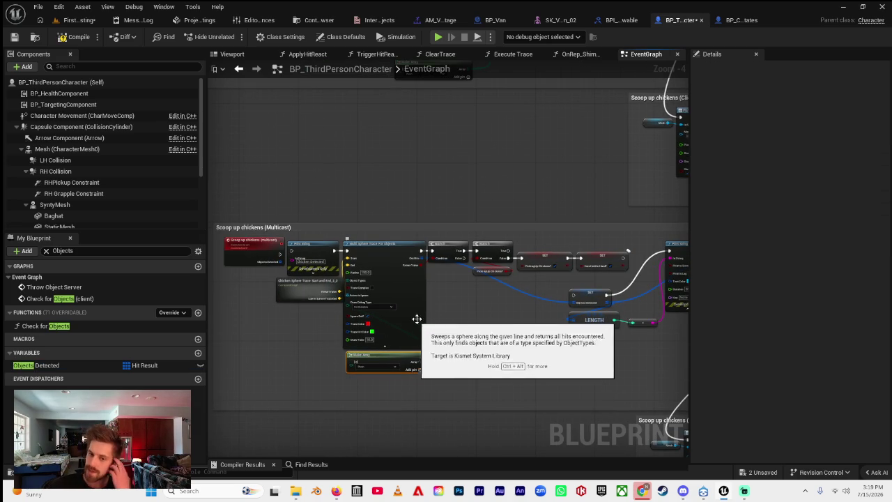
# Inspect the replication of Picking up Chickens? and Chickens to Pick Up, leaving both unchanged.
pyautogui.click(534, 259)
pyautogui.click(804, 209)
pyautogui.press('Escape')
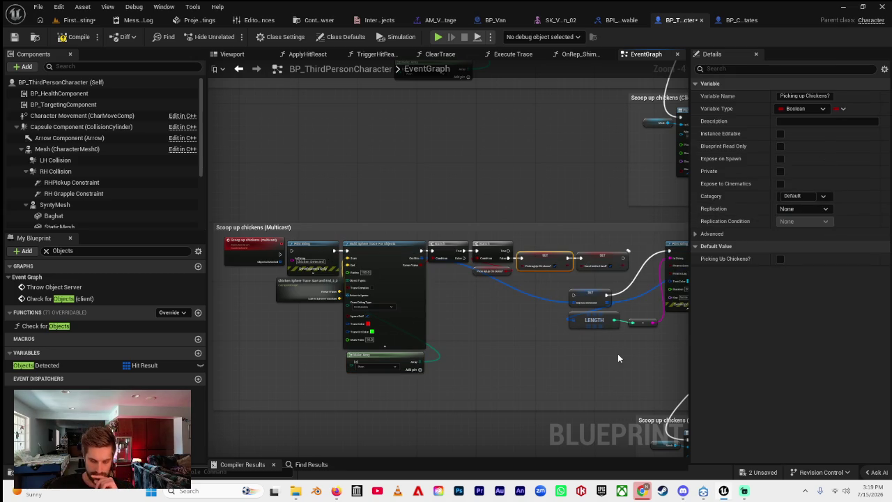
pyautogui.click(617, 357)
pyautogui.moveTo(513, 340); pyautogui.dragTo(231, 370)
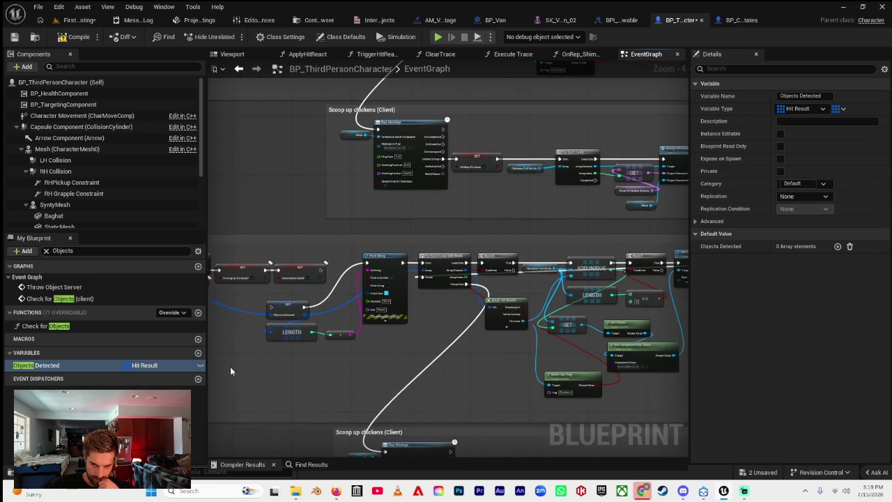
pyautogui.moveTo(294, 369); pyautogui.dragTo(265, 368)
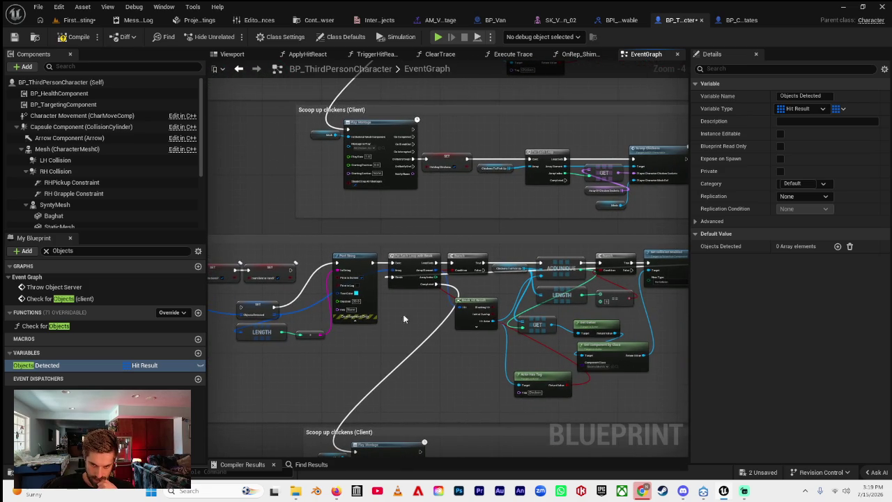
pyautogui.click(502, 267)
pyautogui.click(823, 196)
pyautogui.click(766, 330)
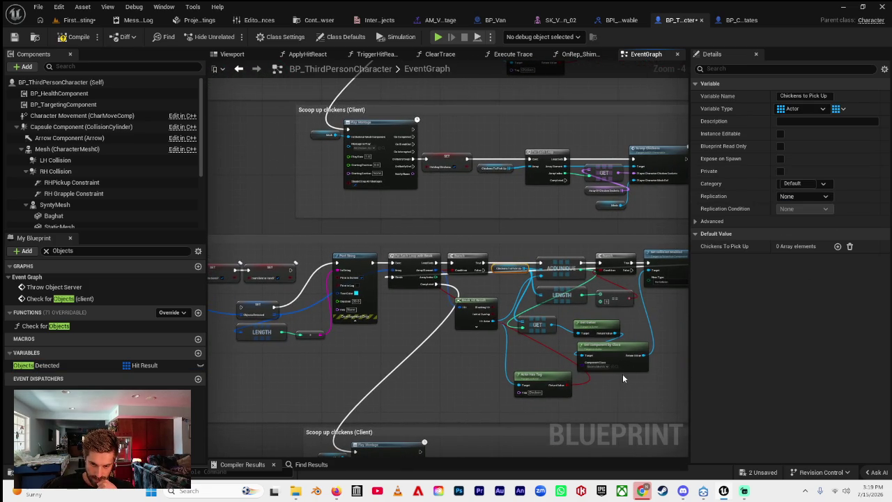
pyautogui.click(647, 358)
# Delete the copied sphere trace, branch and SET nodes after the multicast event.
pyautogui.moveTo(646, 358)
pyautogui.mouseDown()
pyautogui.moveTo(548, 286)
pyautogui.moveTo(444, 323)
pyautogui.mouseUp()
pyautogui.moveTo(334, 301); pyautogui.dragTo(525, 302)
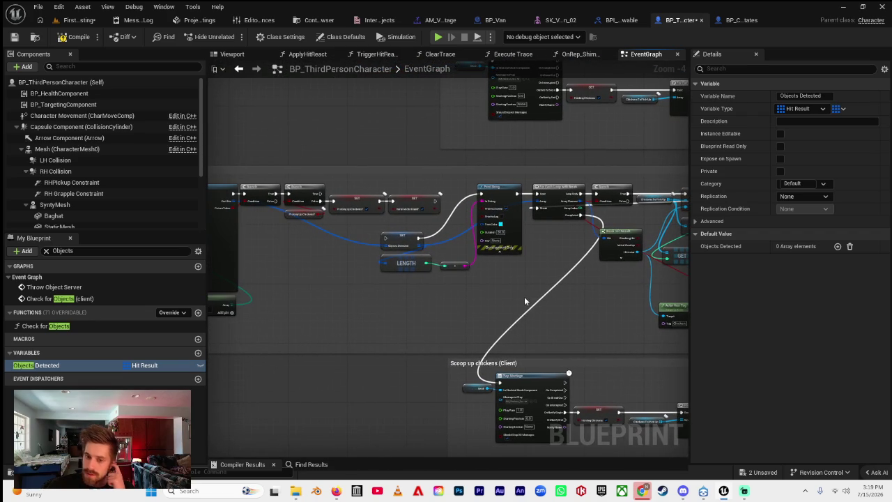
pyautogui.click(516, 198)
pyautogui.scroll(-1, 364, 288)
pyautogui.moveTo(364, 288)
pyautogui.mouseDown()
pyautogui.moveTo(470, 298)
pyautogui.moveTo(418, 282)
pyautogui.mouseUp()
pyautogui.click(572, 241)
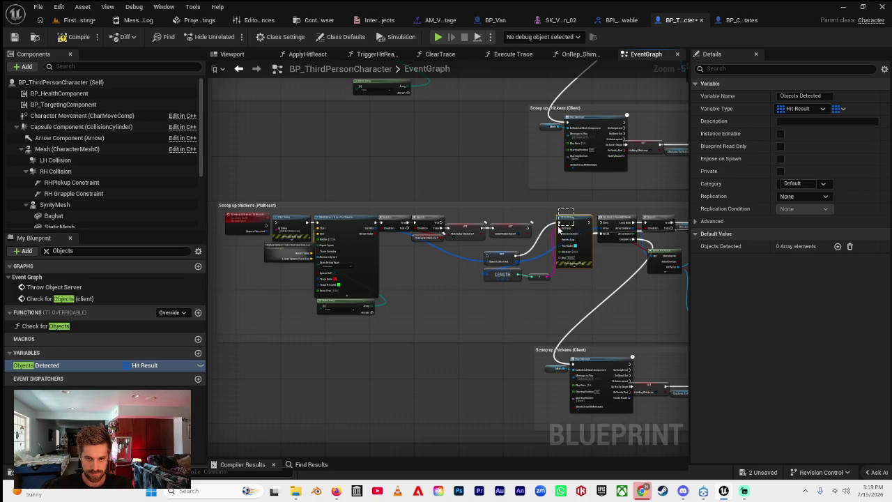
pyautogui.moveTo(516, 218)
pyautogui.mouseDown()
pyautogui.moveTo(412, 240)
pyautogui.moveTo(293, 244)
pyautogui.moveTo(288, 252)
pyautogui.mouseUp()
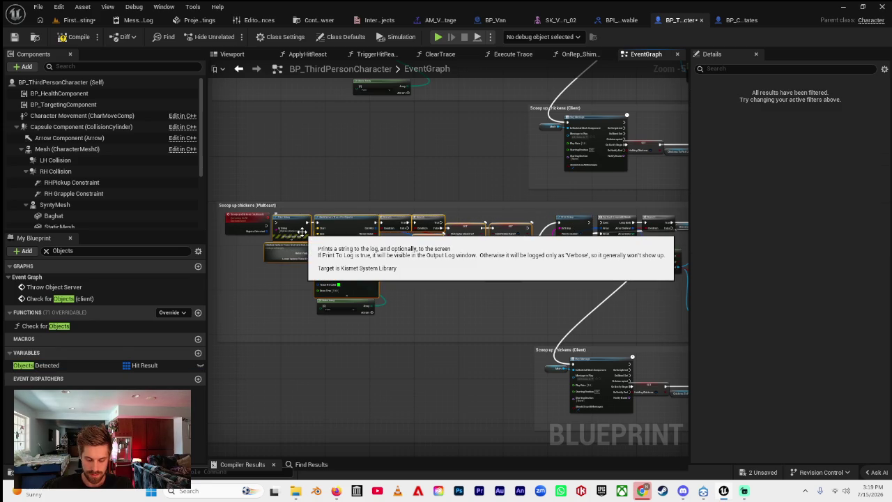
pyautogui.press('Delete')
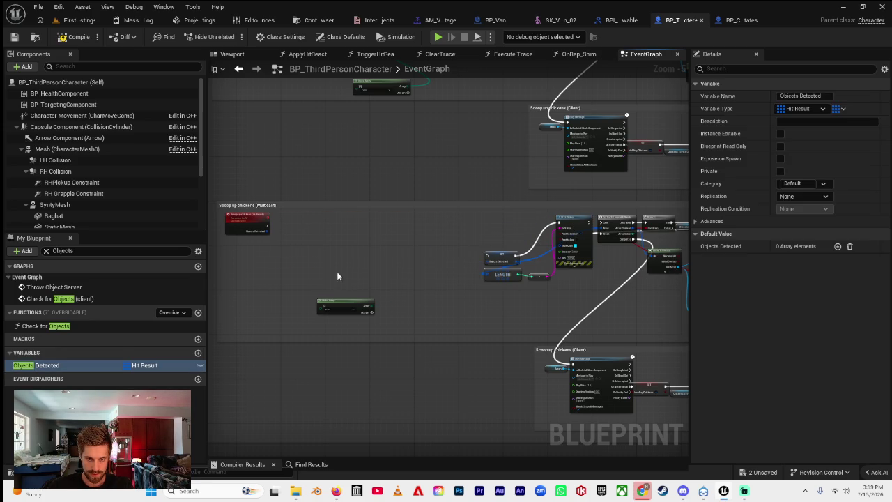
# Delete Make Array and wire the event's Objects Detected into LENGTH and the SET node.
pyautogui.click(347, 300)
pyautogui.press('Delete')
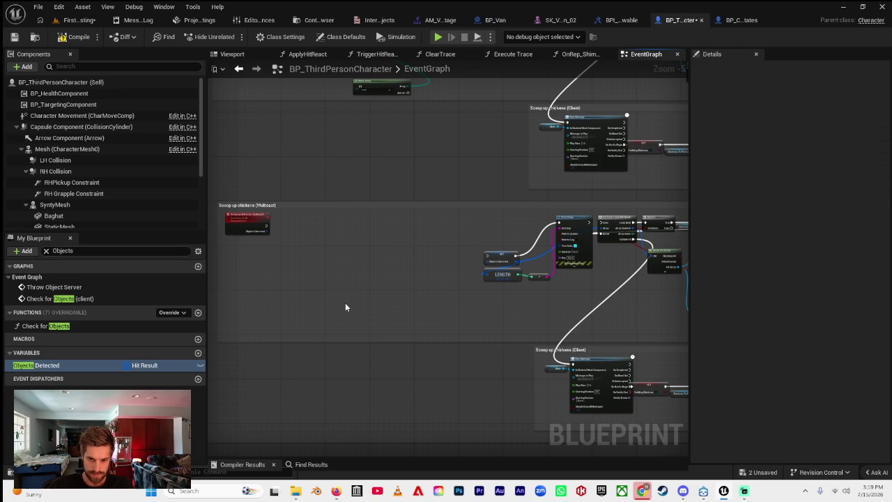
pyautogui.moveTo(265, 232)
pyautogui.mouseDown()
pyautogui.moveTo(450, 270)
pyautogui.moveTo(492, 262)
pyautogui.mouseUp()
pyautogui.click(492, 262)
# Set the Objects Detected variable's replication to Replicated.
pyautogui.scroll(2, 492, 262)
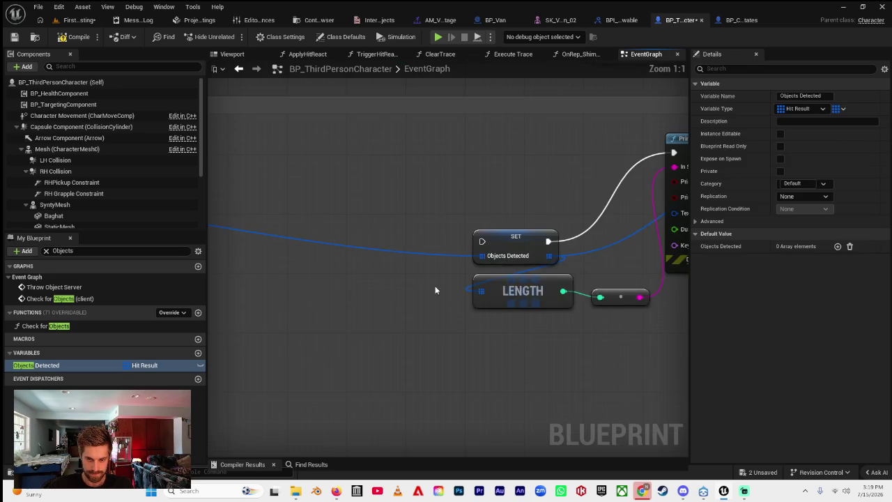
pyautogui.scroll(2, 435, 294)
pyautogui.scroll(-5, 314, 300)
pyautogui.scroll(5, 312, 303)
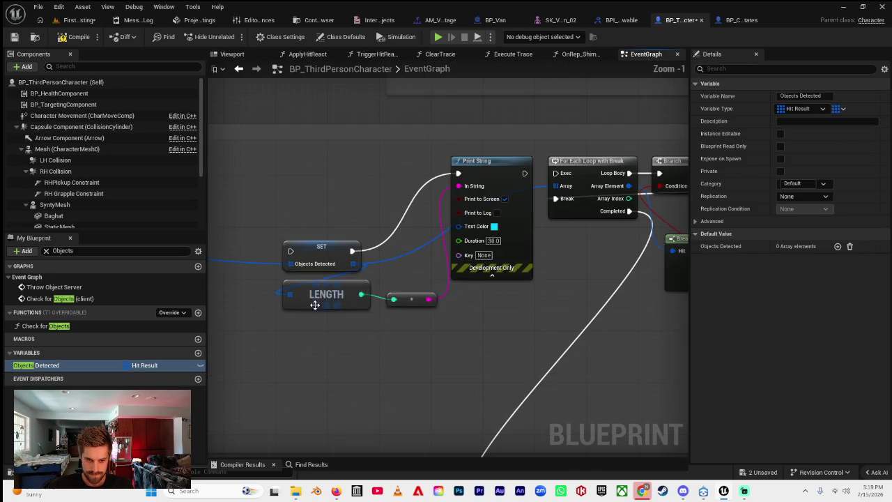
pyautogui.click(317, 247)
pyautogui.click(807, 197)
pyautogui.click(579, 220)
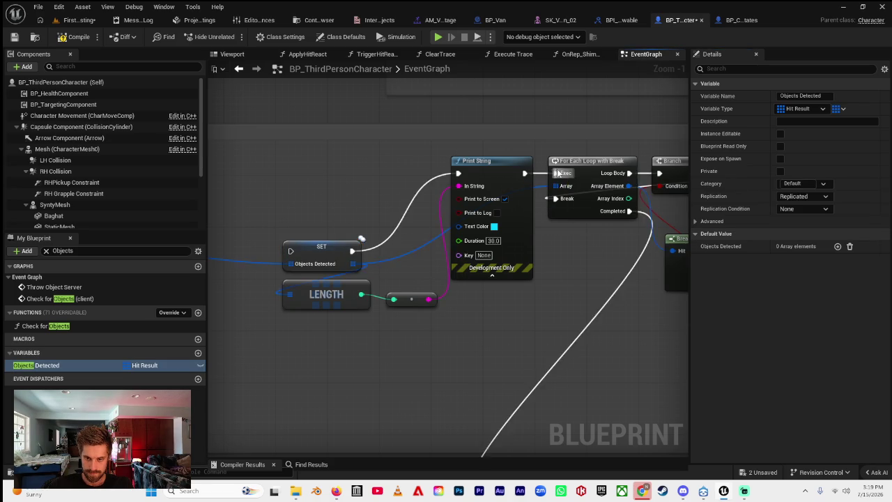
# Delete the Client's SET Holding Chickens node and link the montage output to the For Each Loop.
pyautogui.scroll(-4, 501, 183)
pyautogui.scroll(-1, 325, 248)
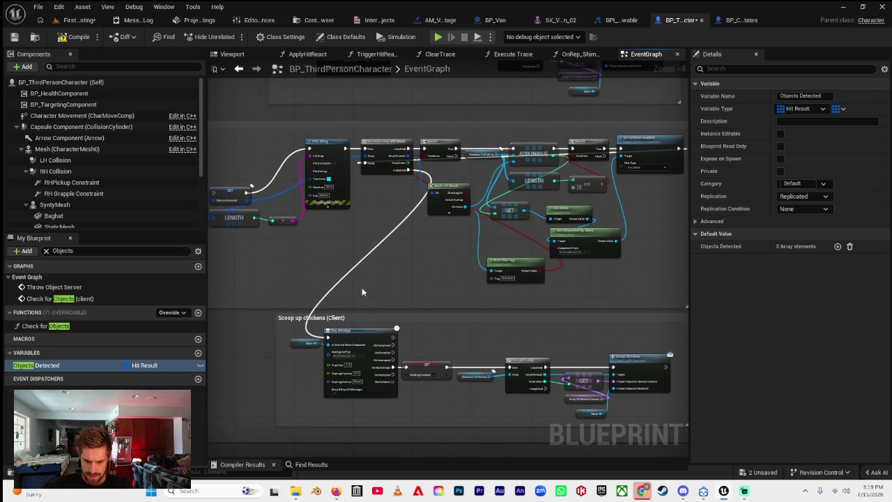
pyautogui.click(437, 365)
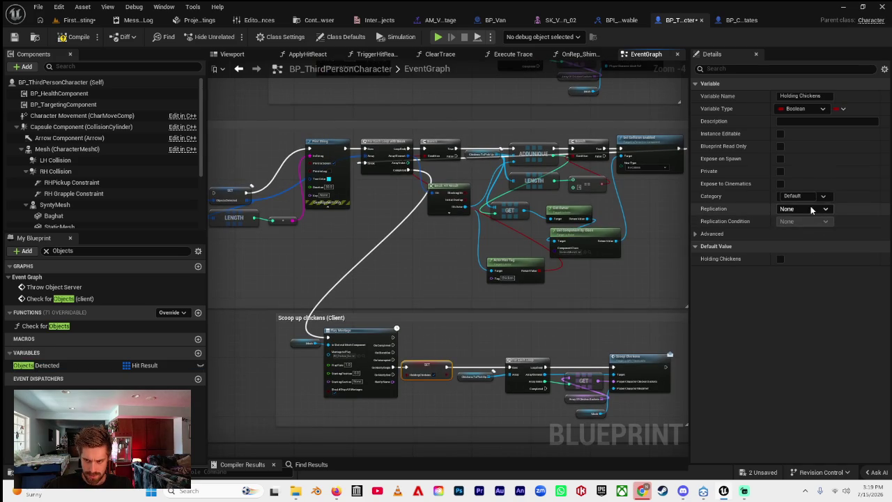
pyautogui.click(805, 208)
pyautogui.click(813, 230)
pyautogui.click(439, 330)
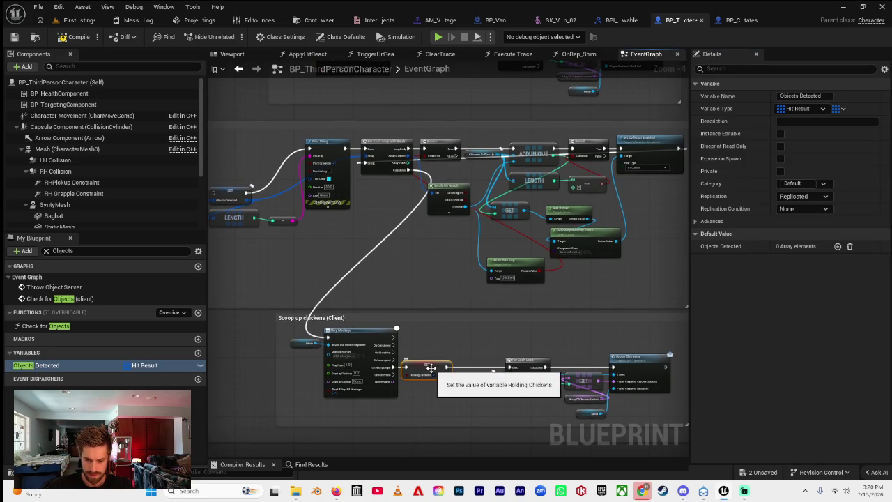
pyautogui.press('Delete')
pyautogui.moveTo(393, 371); pyautogui.dragTo(508, 368)
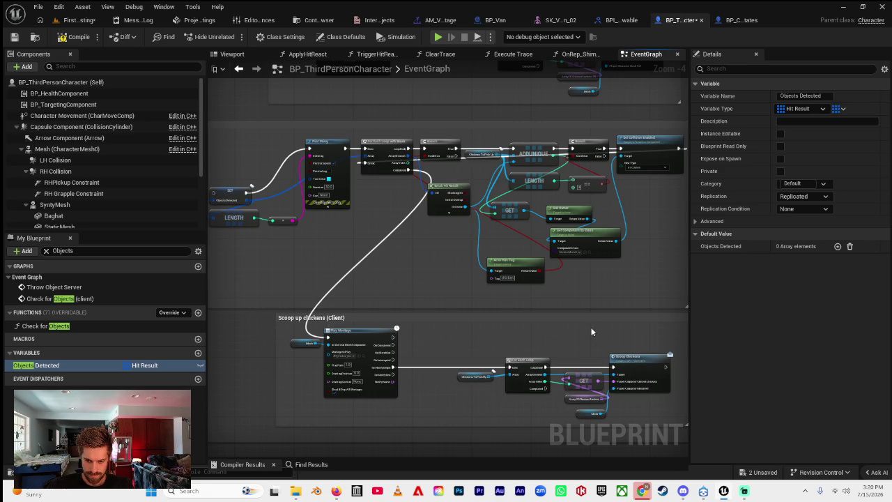
# Select the loop, GET and Scoop Chickens nodes and shift them left toward Play Montage.
pyautogui.moveTo(632, 340)
pyautogui.mouseDown()
pyautogui.moveTo(524, 402)
pyautogui.moveTo(460, 423)
pyautogui.mouseUp()
pyautogui.moveTo(513, 372); pyautogui.dragTo(471, 361)
pyautogui.scroll(-1, 473, 356)
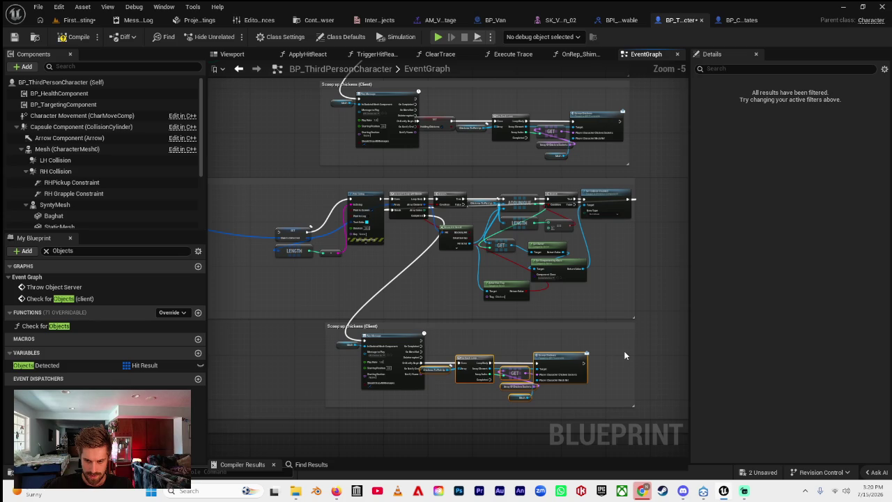
pyautogui.scroll(2, 592, 356)
pyautogui.moveTo(550, 348)
pyautogui.mouseDown()
pyautogui.moveTo(568, 328)
pyautogui.moveTo(587, 340)
pyautogui.mouseUp()
pyautogui.scroll(-2, 569, 326)
pyautogui.click(455, 339)
# Reposition the Scoop Chickens comment group and move the Multicast scoop event beside the copied chain.
pyautogui.scroll(4, 457, 342)
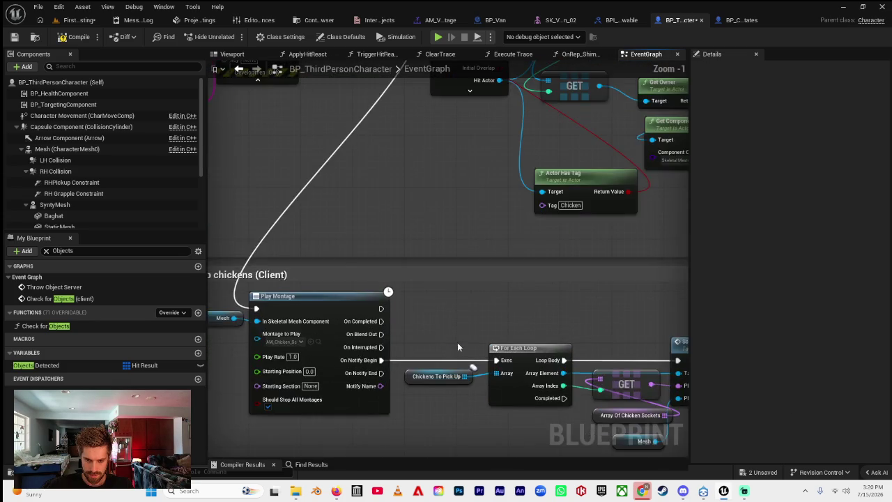
pyautogui.scroll(-6, 450, 341)
pyautogui.moveTo(479, 333); pyautogui.dragTo(499, 332)
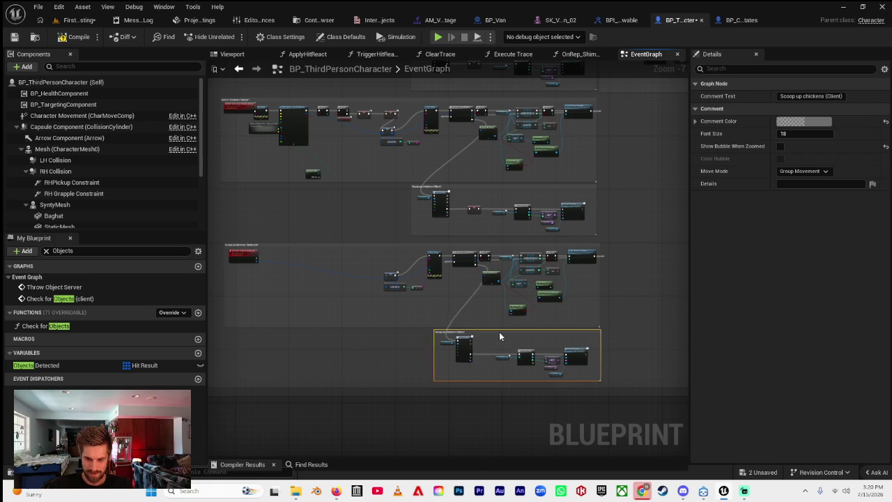
pyautogui.scroll(-1, 570, 325)
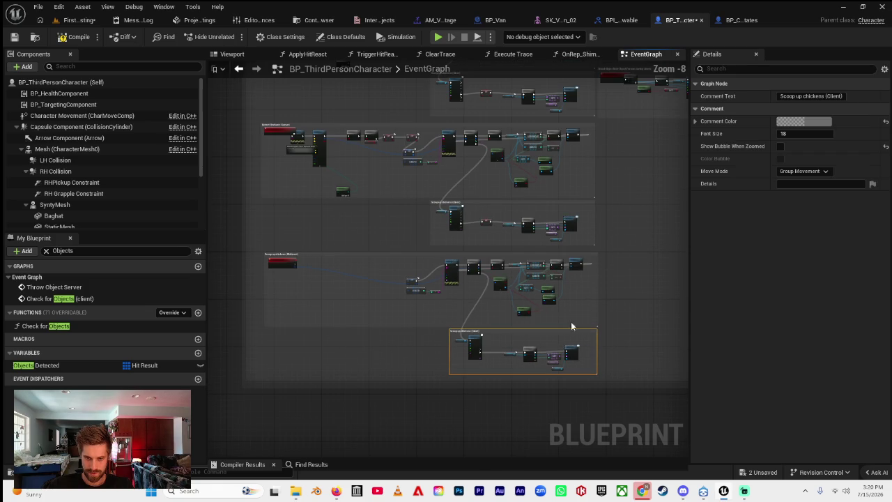
pyautogui.moveTo(278, 265)
pyautogui.mouseDown()
pyautogui.moveTo(371, 288)
pyautogui.moveTo(425, 261)
pyautogui.moveTo(492, 264)
pyautogui.mouseUp()
pyautogui.scroll(6, 371, 287)
pyautogui.scroll(-4, 536, 235)
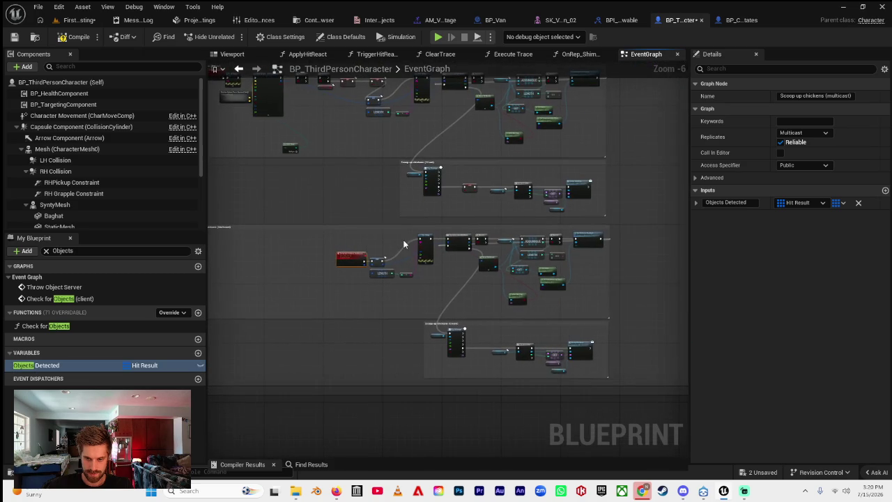
# Shift the middle comment group below to the left.
pyautogui.moveTo(386, 293)
pyautogui.mouseDown()
pyautogui.moveTo(334, 270)
pyautogui.moveTo(472, 261)
pyautogui.moveTo(655, 327)
pyautogui.moveTo(673, 343)
pyautogui.mouseUp()
pyautogui.scroll(-3, 455, 265)
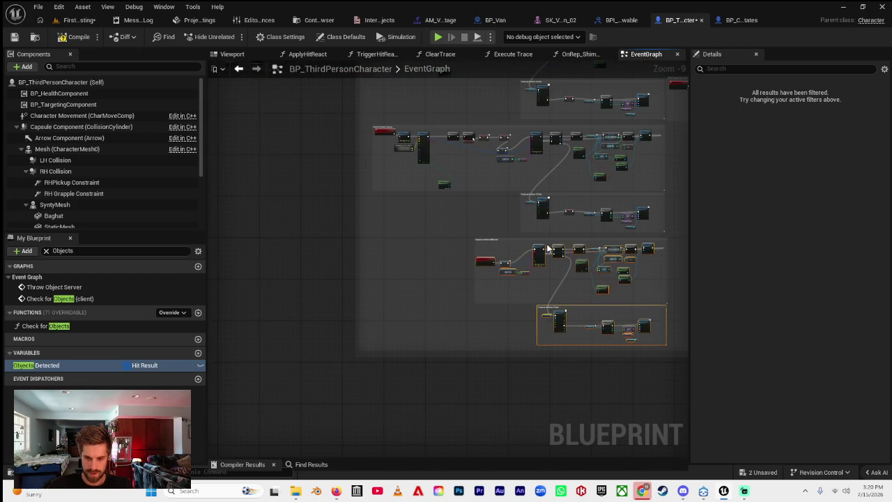
pyautogui.moveTo(501, 241)
pyautogui.mouseDown()
pyautogui.moveTo(410, 237)
pyautogui.moveTo(492, 221)
pyautogui.mouseUp()
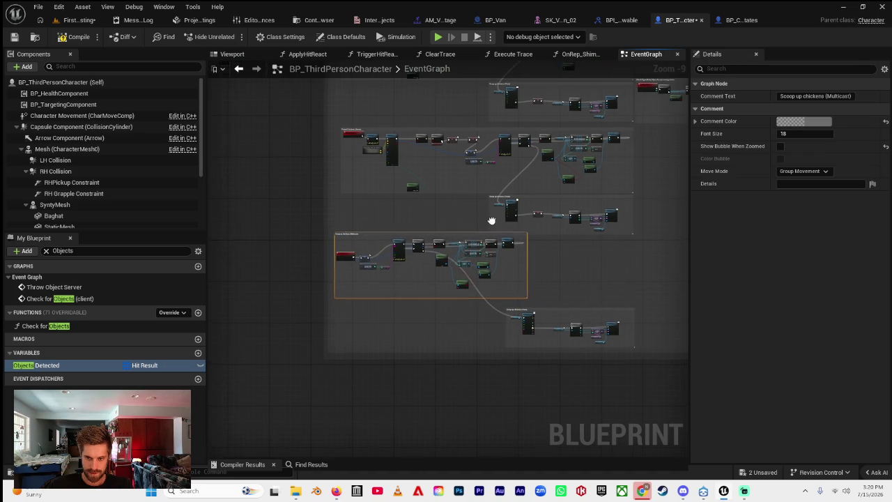
pyautogui.scroll(7, 491, 221)
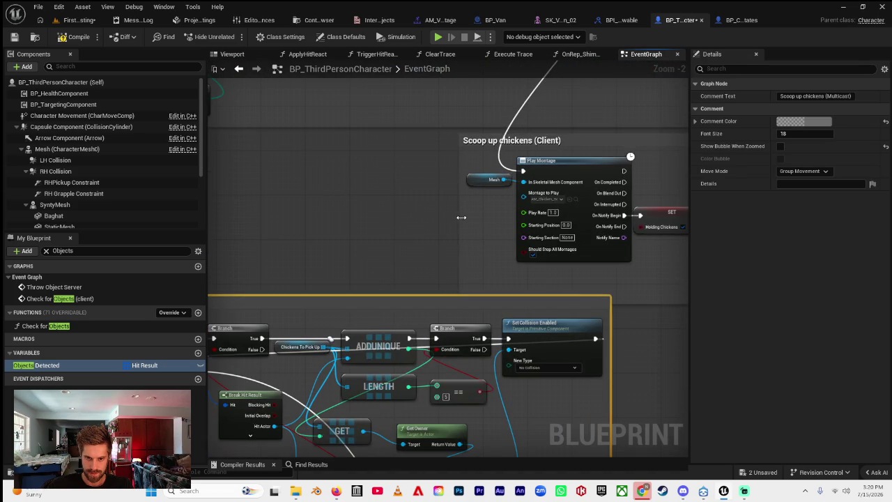
# Shift the Scoop up chickens (Client) group right and move the Multicast group up.
pyautogui.scroll(-3, 304, 227)
pyautogui.moveTo(432, 191)
pyautogui.mouseDown()
pyautogui.moveTo(543, 195)
pyautogui.moveTo(523, 201)
pyautogui.moveTo(551, 255)
pyautogui.mouseUp()
pyautogui.moveTo(432, 288)
pyautogui.mouseDown()
pyautogui.moveTo(441, 242)
pyautogui.moveTo(436, 209)
pyautogui.mouseUp()
pyautogui.moveTo(366, 228)
pyautogui.mouseDown()
pyautogui.moveTo(400, 227)
pyautogui.moveTo(338, 213)
pyautogui.mouseUp()
pyautogui.doubleClick(338, 213)
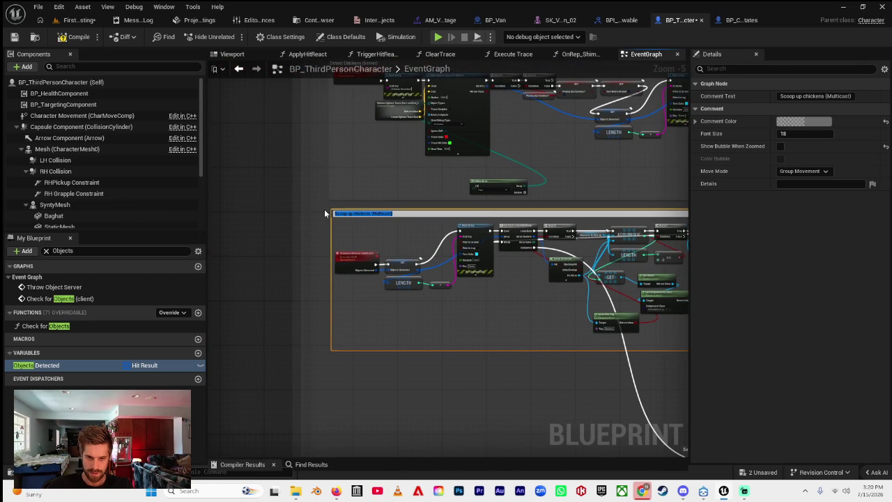
pyautogui.click(324, 209)
# Move the lower Scoop up chickens comment group up into the stack.
pyautogui.moveTo(514, 239); pyautogui.dragTo(309, 235)
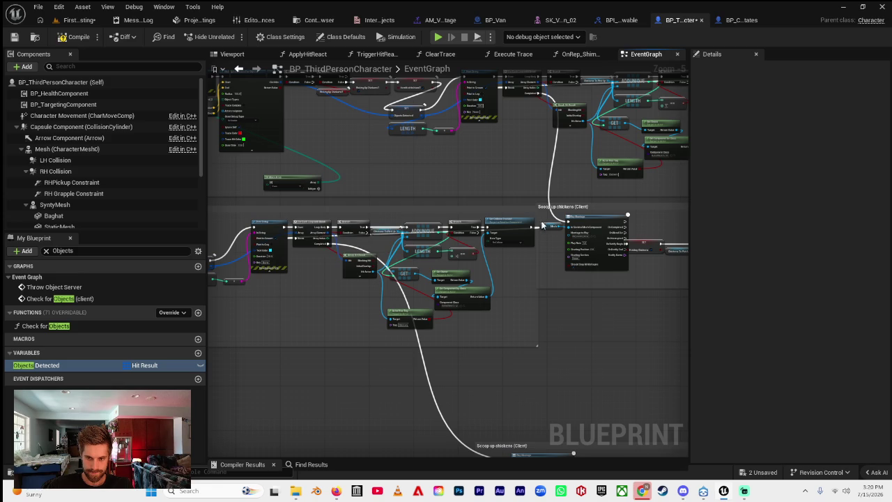
pyautogui.moveTo(543, 225); pyautogui.dragTo(433, 210)
pyautogui.click(458, 209)
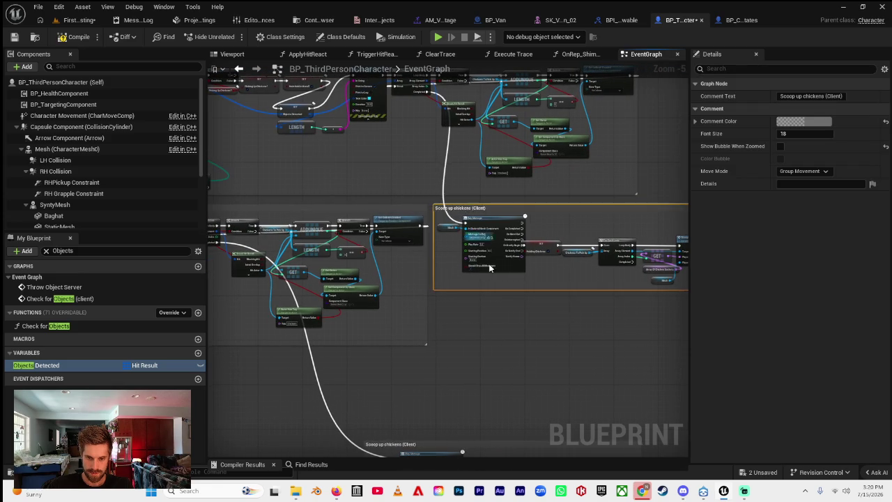
pyautogui.scroll(-2, 490, 267)
pyautogui.moveTo(467, 307); pyautogui.dragTo(481, 233)
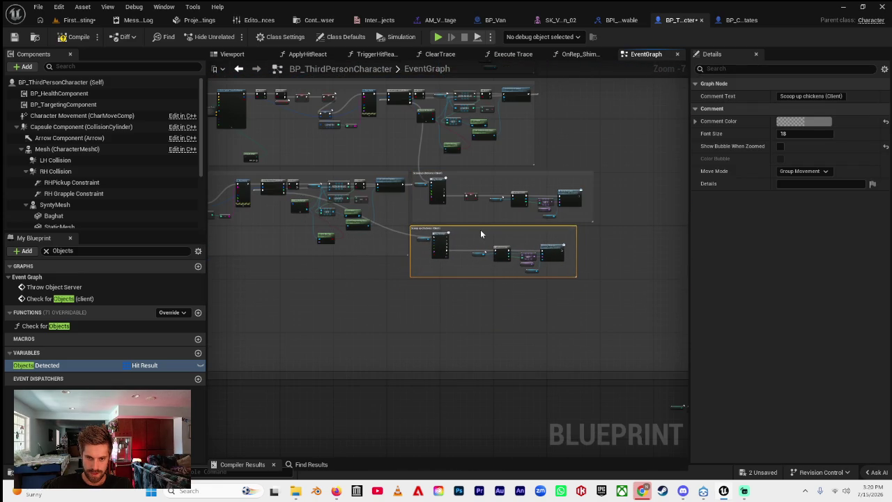
pyautogui.scroll(7, 480, 229)
pyautogui.write('Multicas')
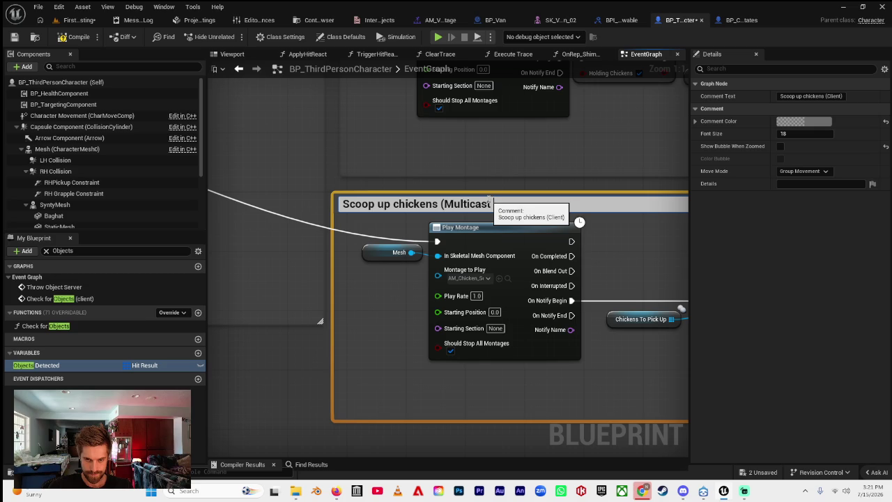
# Confirm the lower comment title as Scoop up chickens (Multicast) and inspect Objects Detected's settings.
pyautogui.press('Return')
pyautogui.scroll(-8, 487, 200)
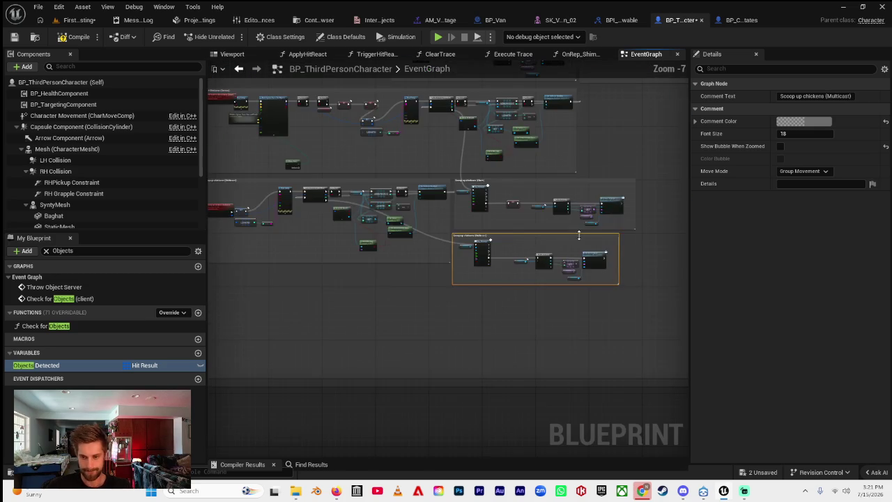
pyautogui.moveTo(516, 252); pyautogui.dragTo(525, 255)
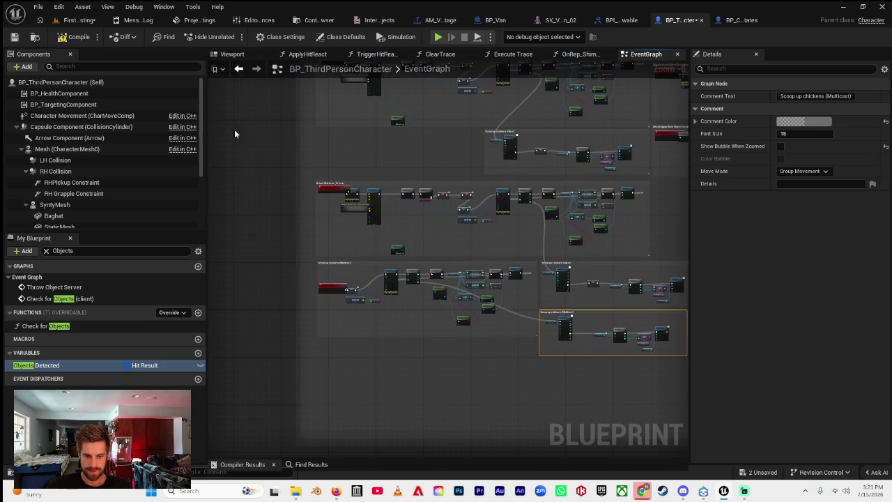
pyautogui.click(537, 193)
pyautogui.scroll(5, 537, 193)
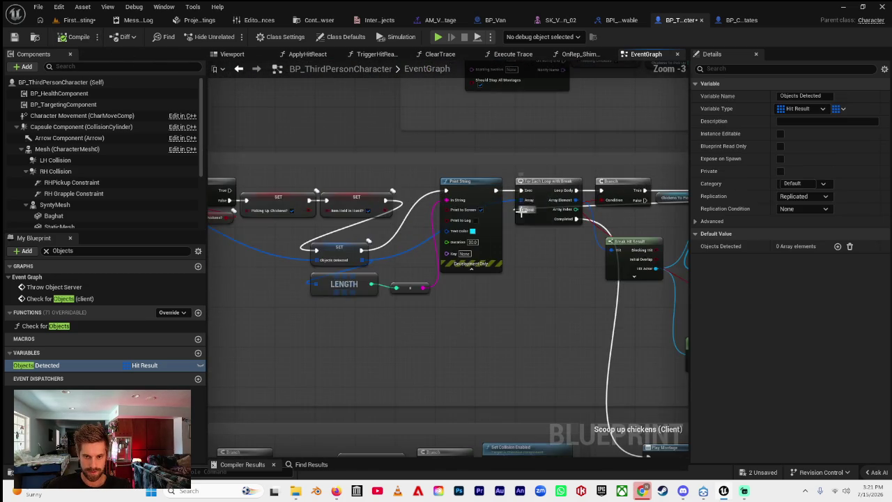
# Retitle the upper Client comment to Scoop up chickens (Server).
pyautogui.moveTo(397, 275)
pyautogui.mouseDown()
pyautogui.moveTo(387, 227)
pyautogui.moveTo(499, 273)
pyautogui.mouseUp()
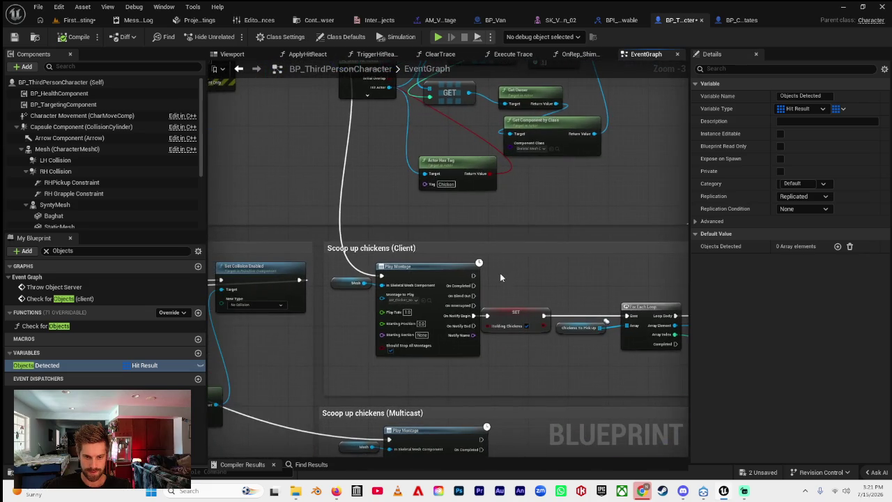
pyautogui.scroll(-1, 492, 276)
pyautogui.scroll(-2, 460, 281)
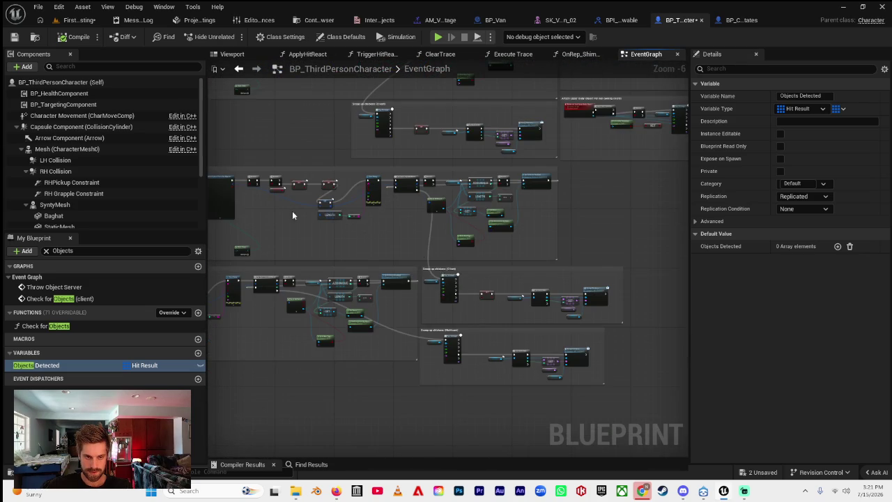
pyautogui.scroll(5, 292, 215)
pyautogui.scroll(-5, 347, 225)
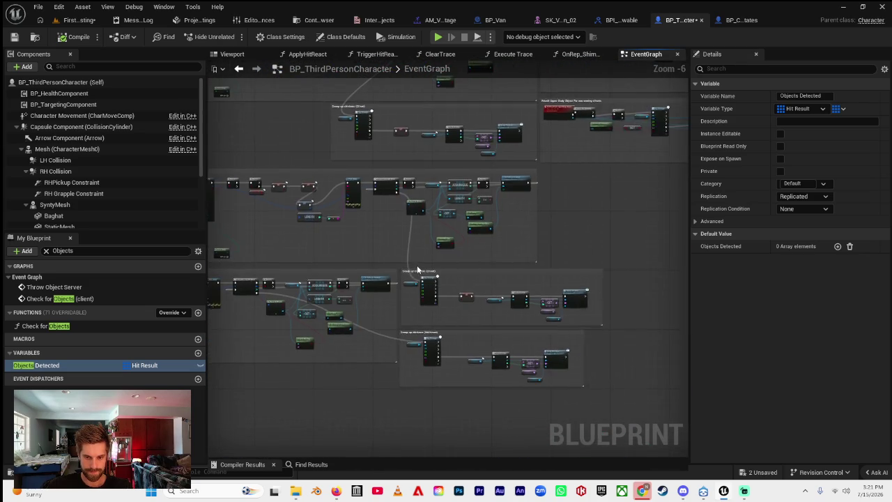
pyautogui.scroll(6, 419, 269)
pyautogui.click(488, 282)
pyautogui.click(488, 282)
pyautogui.click(488, 282)
pyautogui.press('BackSpace')
pyautogui.press('BackSpace')
pyautogui.write('Server')
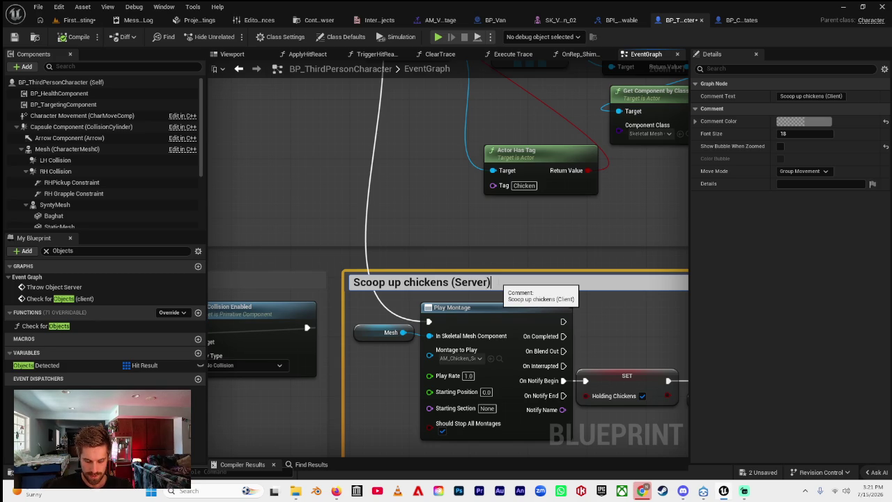
pyautogui.press('Return')
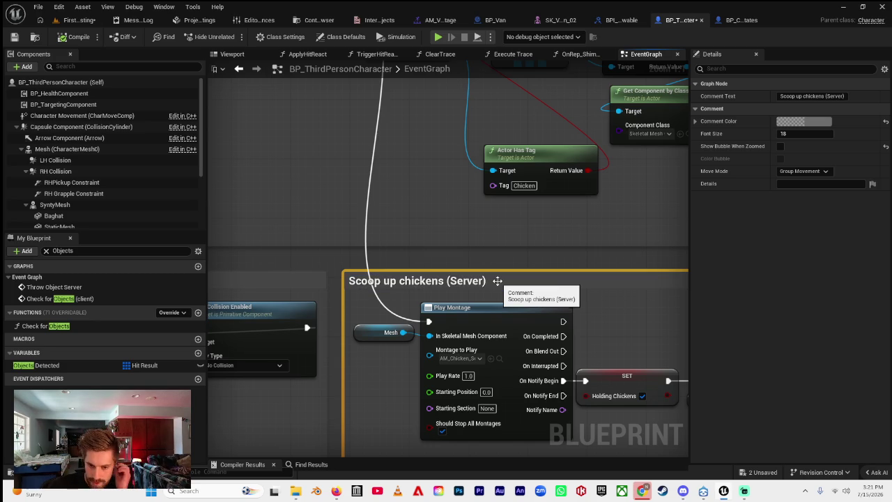
# Drag a new connection out of the Server group's Play Montage exec pin.
pyautogui.scroll(-6, 497, 280)
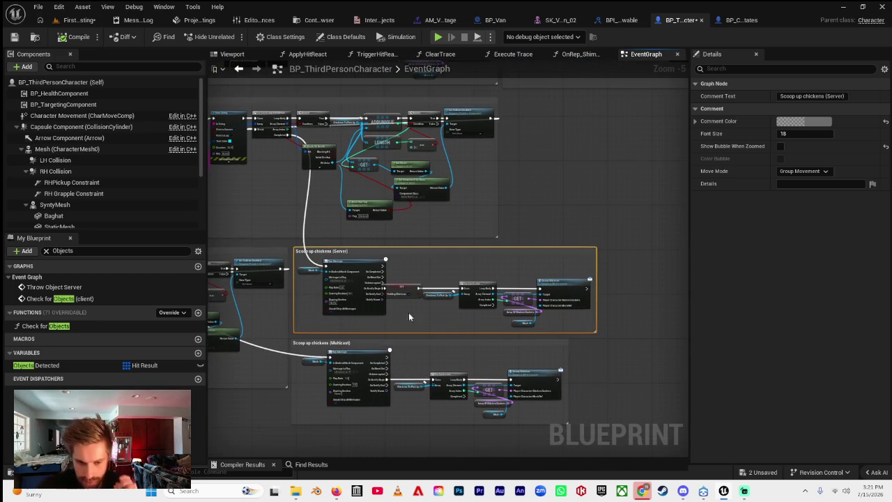
pyautogui.scroll(4, 400, 277)
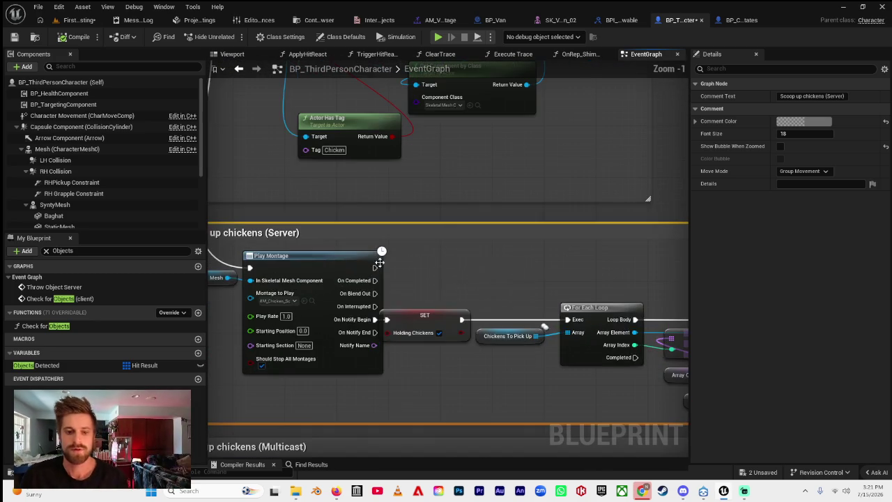
pyautogui.moveTo(379, 272); pyautogui.dragTo(417, 270)
# Add a Scoop Up Chickens (Multicast) call after the Server Play Montage, placed above SET.
pyautogui.click(398, 242)
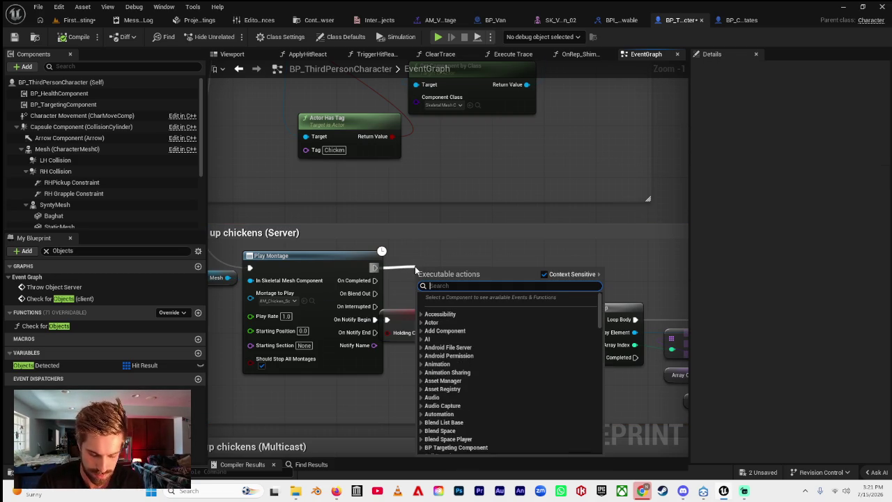
pyautogui.write('scoop')
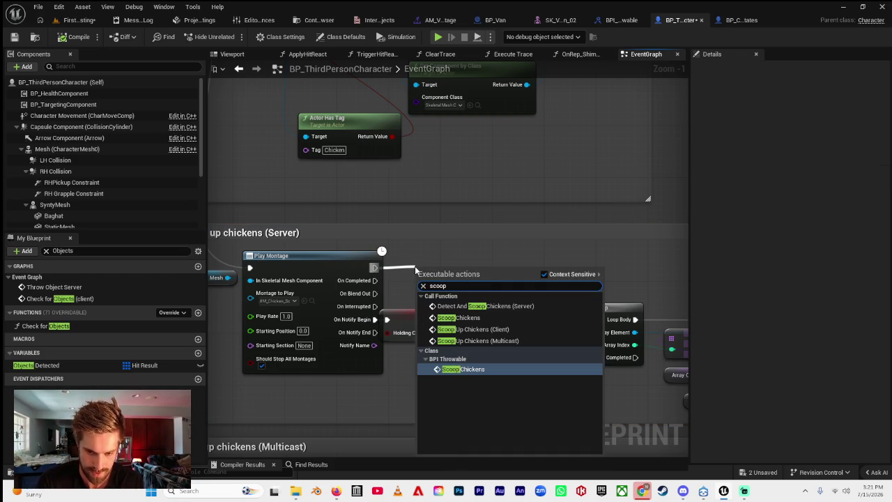
pyautogui.click(481, 341)
pyautogui.moveTo(460, 286)
pyautogui.mouseDown()
pyautogui.moveTo(467, 259)
pyautogui.moveTo(698, 240)
pyautogui.moveTo(837, 200)
pyautogui.mouseUp()
# Add an Objects Detected getter and place it under the Server montage for the multicast call.
pyautogui.scroll(-2, 495, 262)
pyautogui.moveTo(412, 299); pyautogui.dragTo(555, 281)
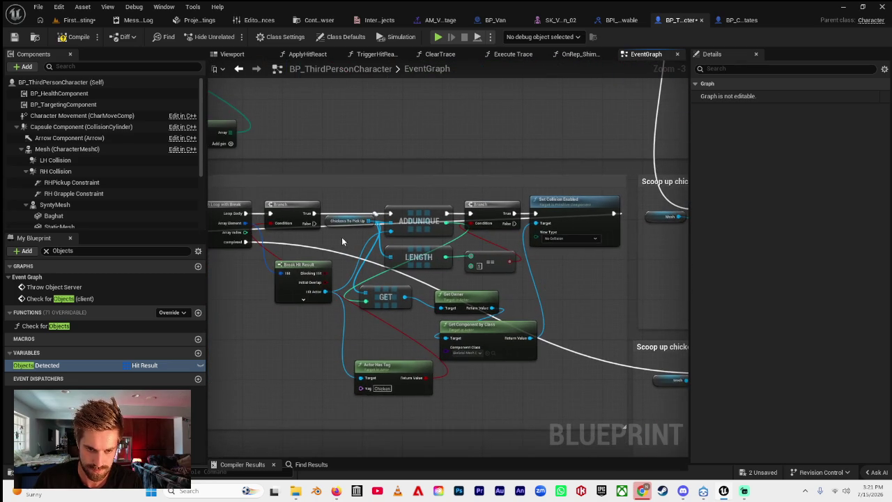
pyautogui.moveTo(342, 241); pyautogui.dragTo(469, 253)
pyautogui.moveTo(289, 248); pyautogui.dragTo(451, 245)
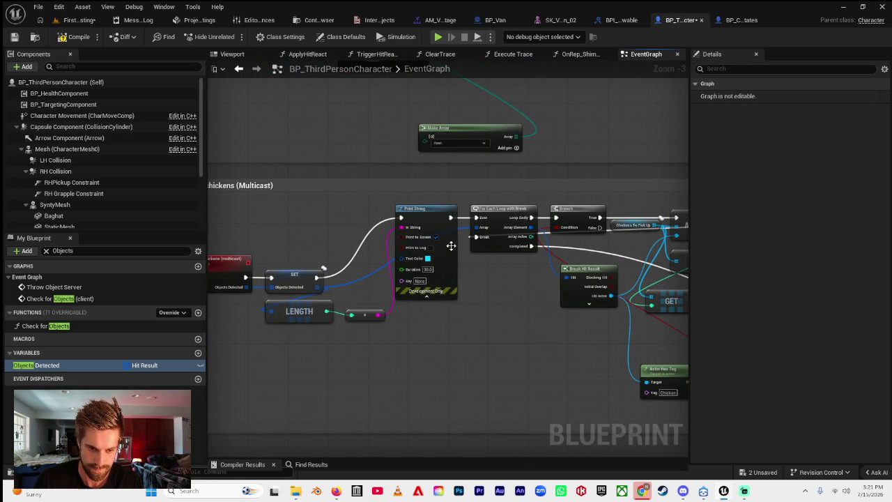
pyautogui.moveTo(316, 286); pyautogui.dragTo(319, 292)
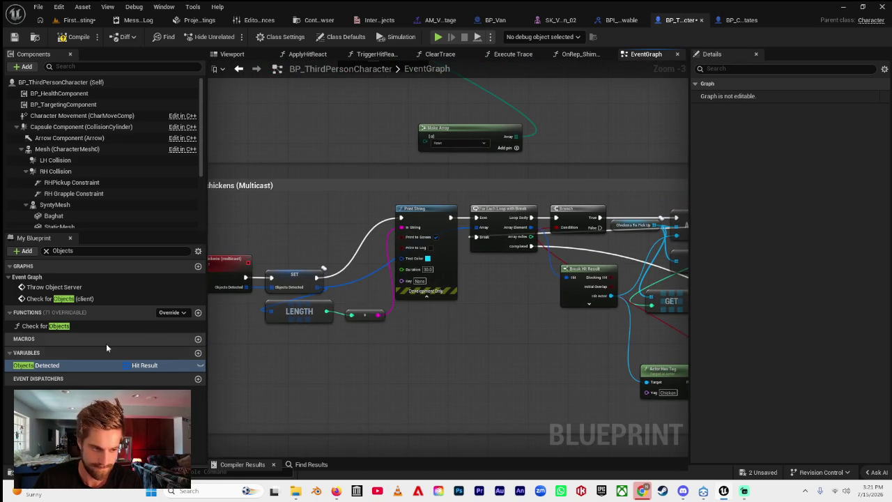
pyautogui.moveTo(546, 249)
pyautogui.mouseDown()
pyautogui.moveTo(617, 236)
pyautogui.moveTo(211, 229)
pyautogui.moveTo(369, 233)
pyautogui.moveTo(590, 260)
pyautogui.moveTo(616, 282)
pyautogui.mouseUp()
pyautogui.click(641, 257)
pyautogui.moveTo(615, 282)
pyautogui.mouseDown()
pyautogui.moveTo(402, 263)
pyautogui.moveTo(540, 191)
pyautogui.mouseUp()
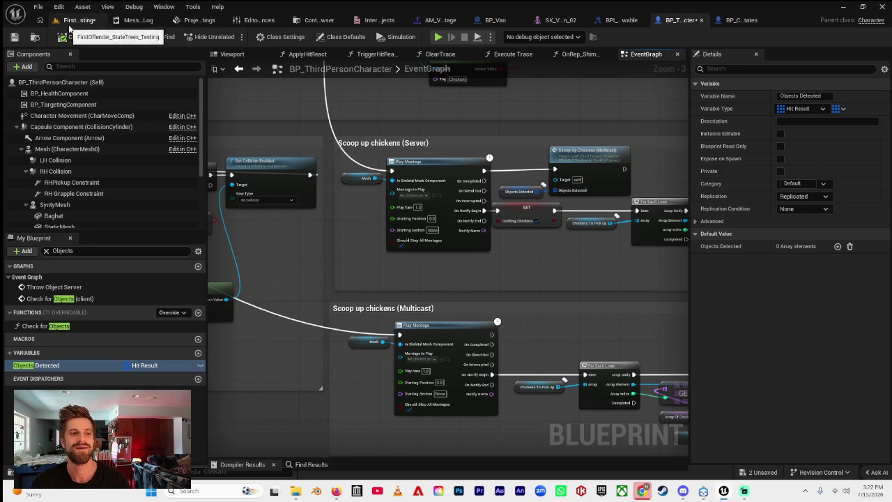
pyautogui.scroll(-4, 310, 251)
pyautogui.scroll(6, 310, 251)
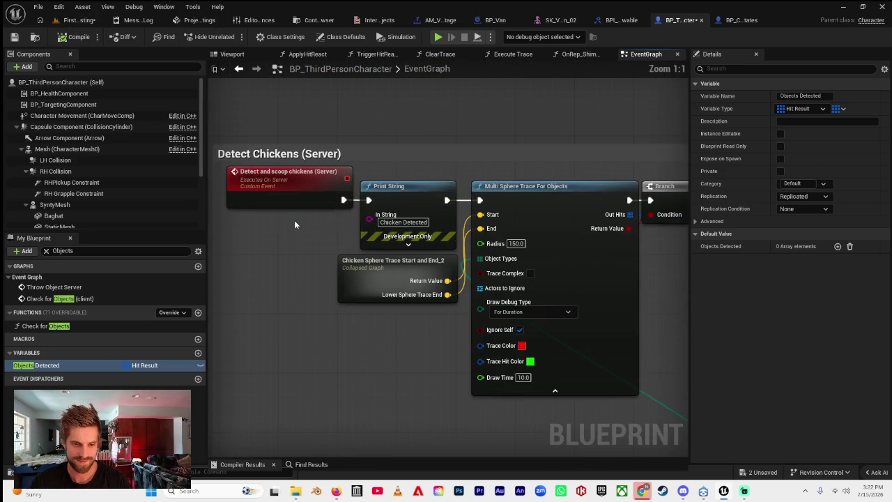
pyautogui.scroll(-3, 312, 209)
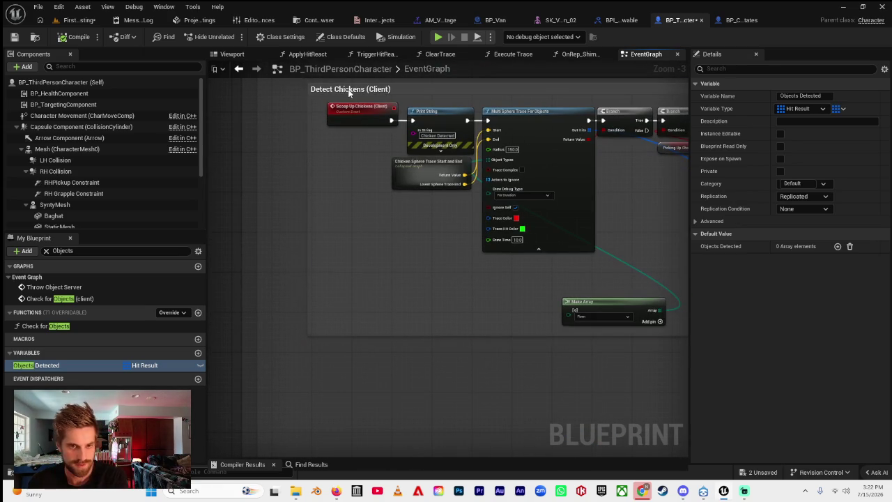
pyautogui.click(350, 93)
pyautogui.click(341, 202)
pyautogui.scroll(-3, 446, 219)
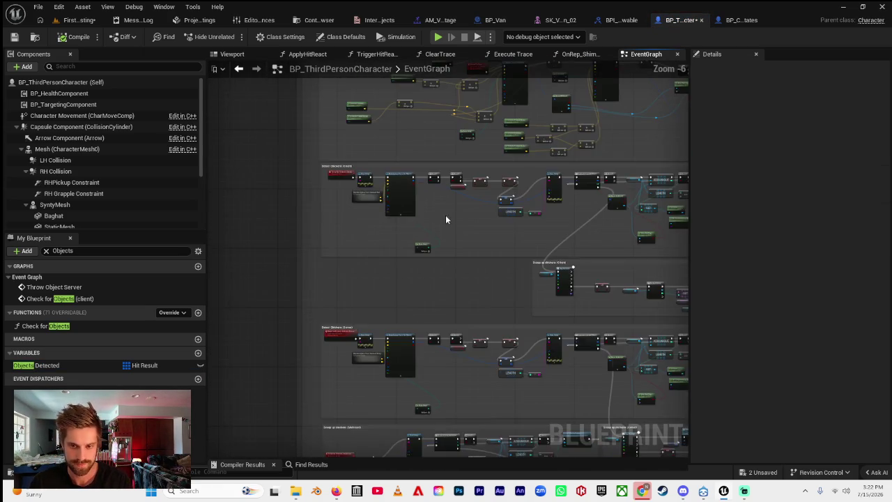
pyautogui.scroll(5, 308, 189)
pyautogui.scroll(-7, 438, 174)
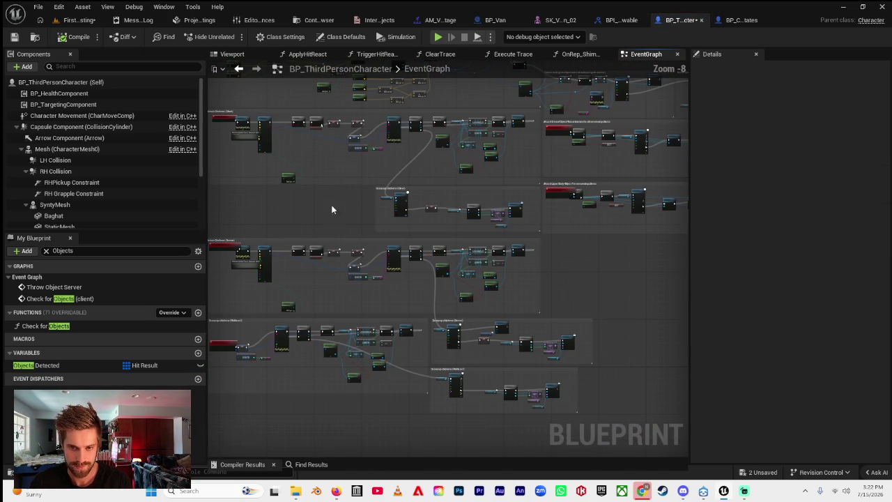
pyautogui.scroll(2, 293, 230)
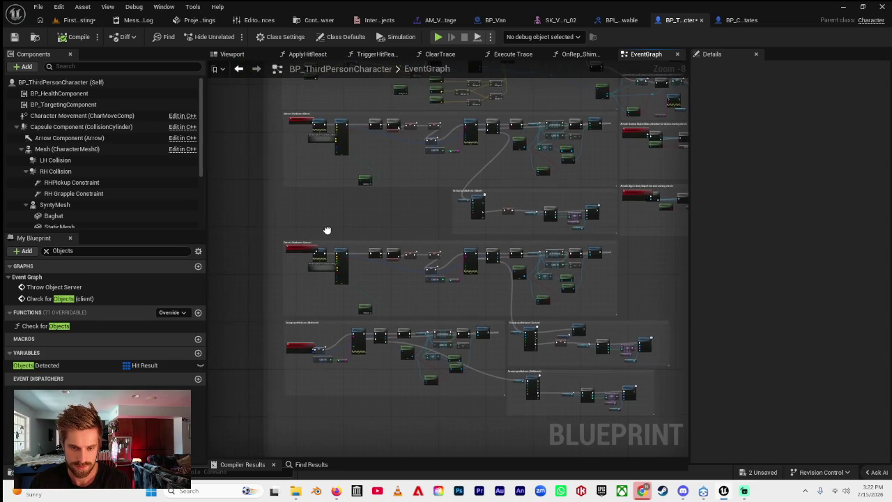
pyautogui.scroll(-2, 307, 202)
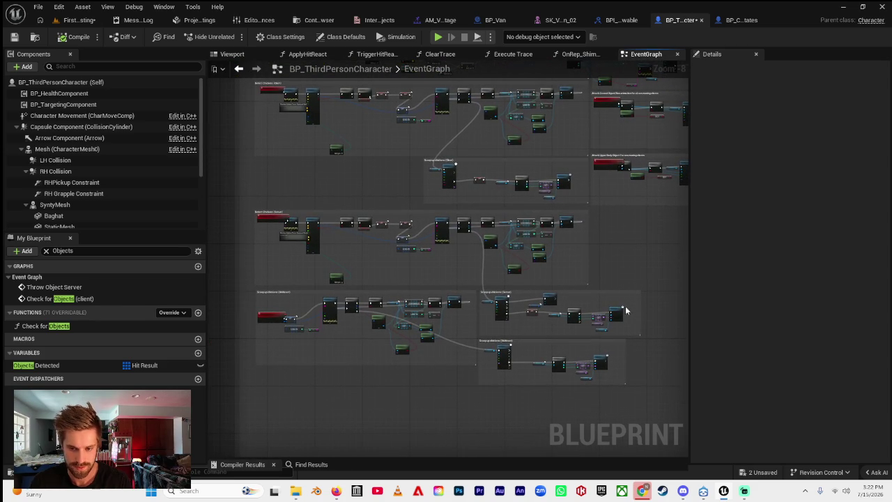
pyautogui.scroll(1, 632, 307)
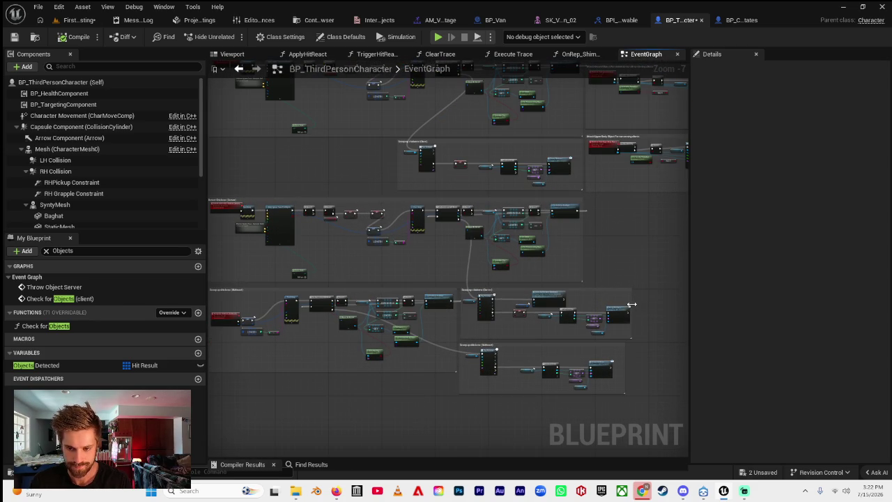
pyautogui.scroll(-2, 621, 293)
pyautogui.scroll(2, 455, 272)
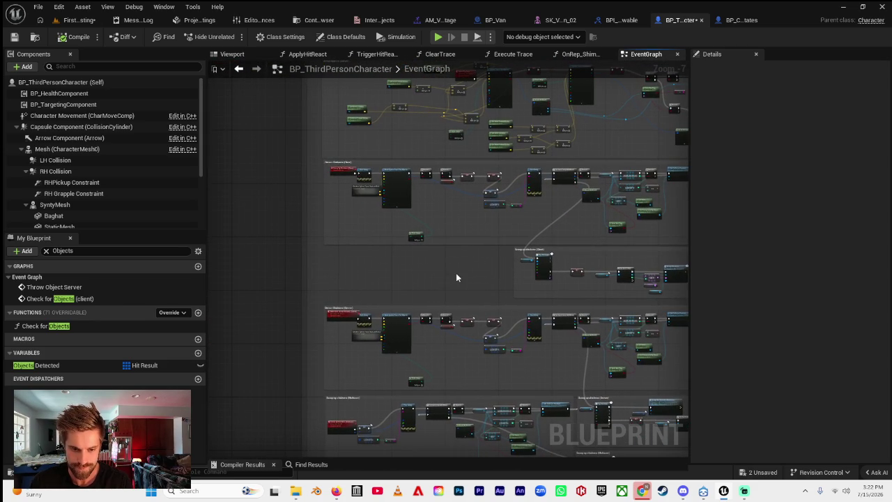
pyautogui.scroll(6, 349, 193)
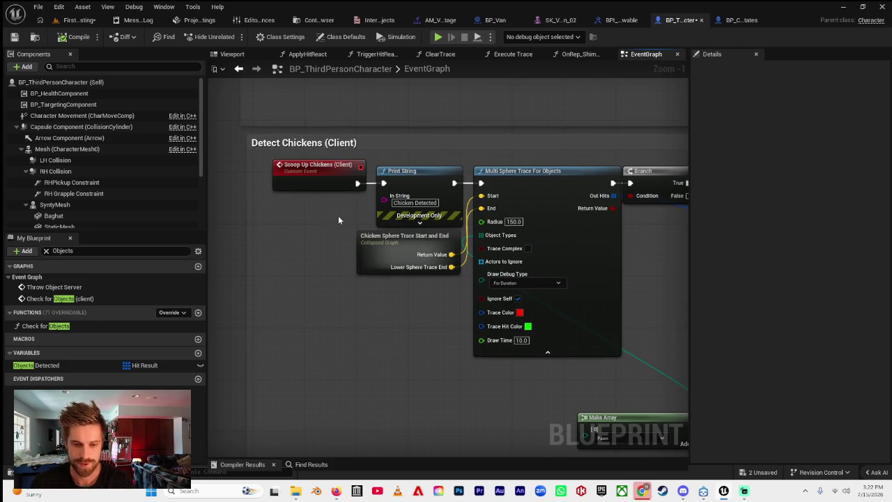
pyautogui.moveTo(338, 221); pyautogui.dragTo(305, 201)
pyautogui.moveTo(391, 259); pyautogui.dragTo(292, 256)
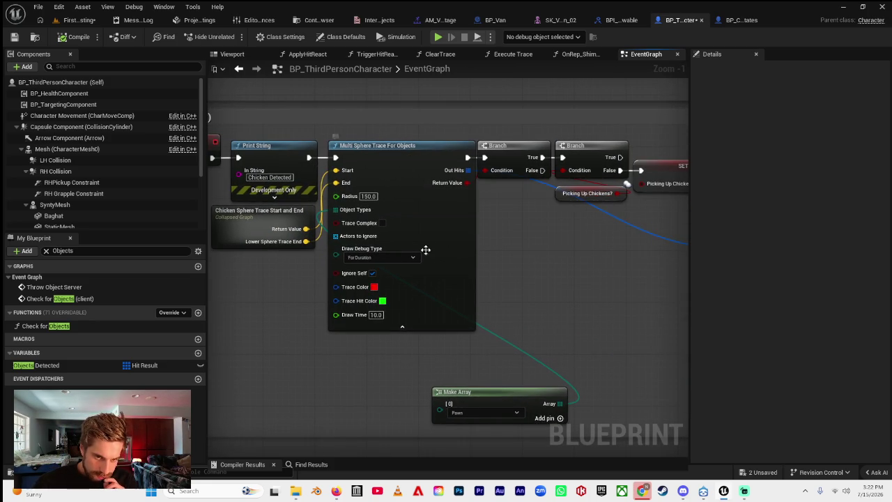
pyautogui.moveTo(537, 282)
pyautogui.mouseDown()
pyautogui.moveTo(449, 293)
pyautogui.moveTo(462, 293)
pyautogui.moveTo(420, 273)
pyautogui.moveTo(527, 299)
pyautogui.moveTo(450, 293)
pyautogui.moveTo(472, 279)
pyautogui.moveTo(528, 302)
pyautogui.moveTo(484, 309)
pyautogui.moveTo(523, 283)
pyautogui.mouseUp()
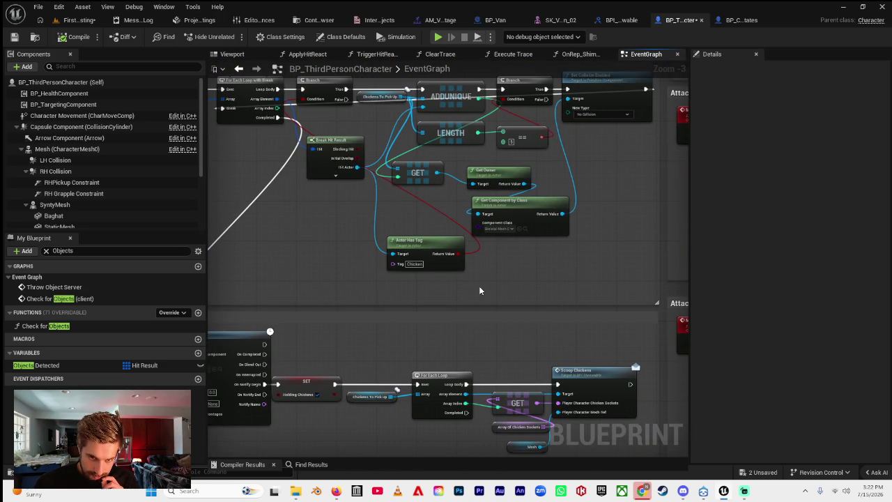
pyautogui.moveTo(467, 293); pyautogui.dragTo(405, 365)
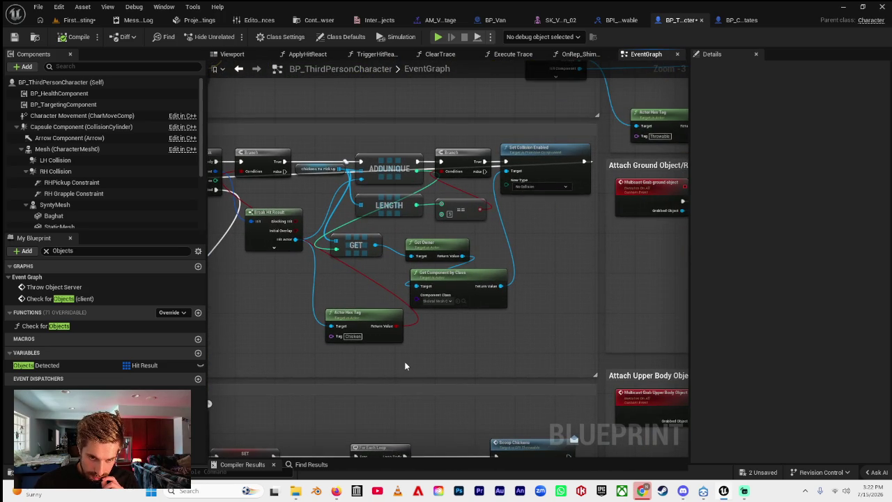
pyautogui.moveTo(405, 366)
pyautogui.mouseDown()
pyautogui.moveTo(488, 351)
pyautogui.moveTo(432, 330)
pyautogui.moveTo(505, 233)
pyautogui.mouseUp()
pyautogui.rightClick(507, 189)
pyautogui.press('Escape')
pyautogui.moveTo(515, 293)
pyautogui.mouseDown()
pyautogui.moveTo(437, 246)
pyautogui.moveTo(426, 221)
pyautogui.moveTo(366, 211)
pyautogui.moveTo(316, 231)
pyautogui.moveTo(449, 201)
pyautogui.mouseUp()
pyautogui.scroll(-1, 439, 246)
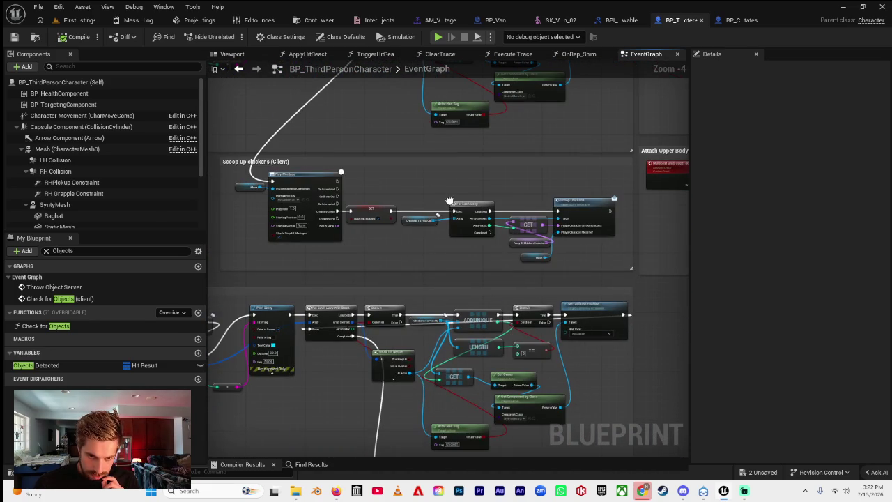
pyautogui.scroll(4, 379, 240)
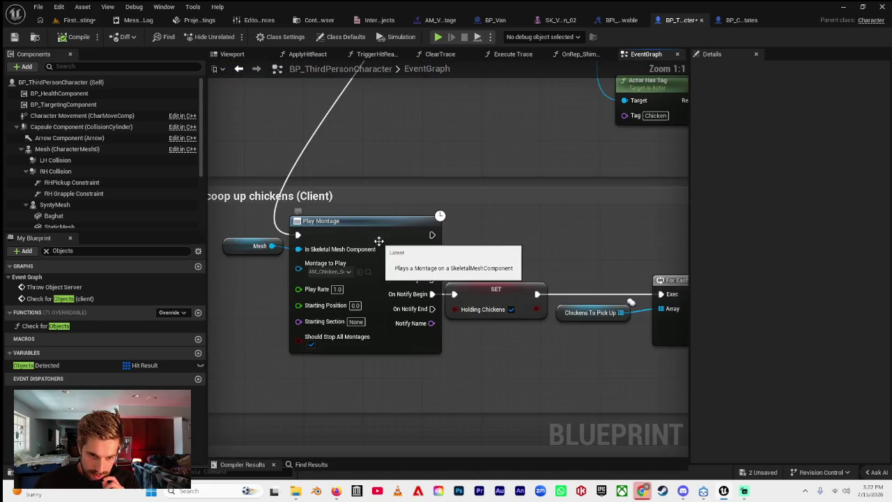
pyautogui.scroll(-5, 458, 353)
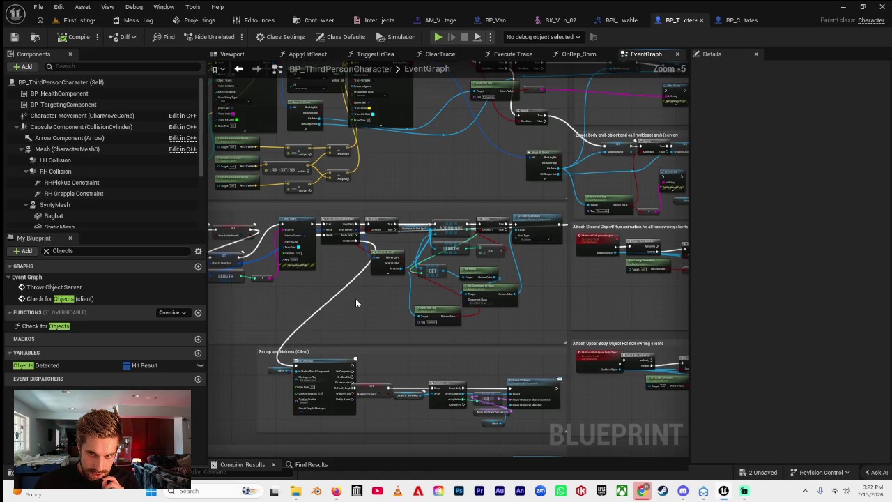
pyautogui.scroll(5, 501, 264)
pyautogui.moveTo(413, 271); pyautogui.dragTo(465, 272)
# Add a Detect And Scoop Chickens (Server) call after the client Play Montage and position it.
pyautogui.write('scoop')
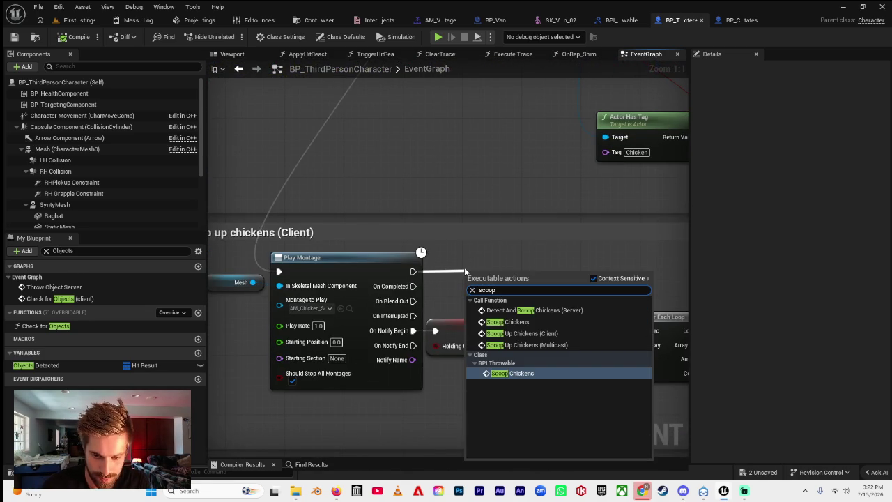
pyautogui.click(549, 310)
pyautogui.moveTo(507, 279); pyautogui.dragTo(476, 252)
pyautogui.scroll(-4, 474, 251)
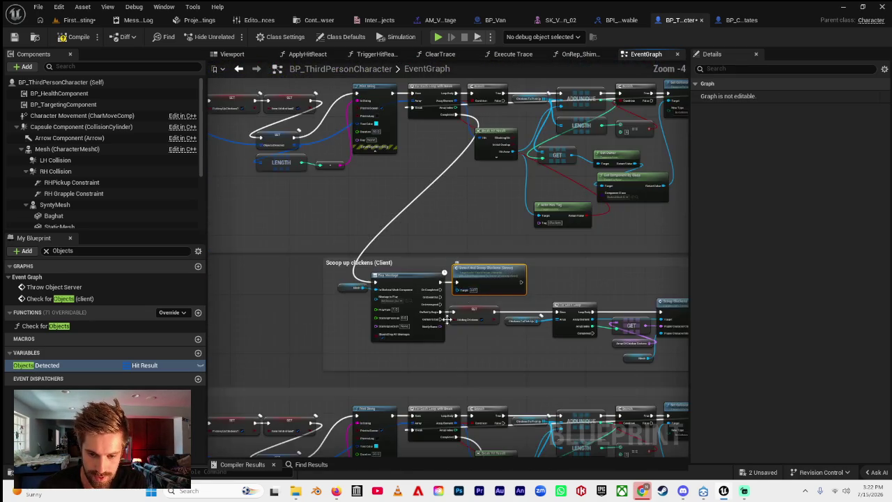
pyautogui.moveTo(527, 285)
pyautogui.mouseDown()
pyautogui.moveTo(455, 253)
pyautogui.moveTo(463, 265)
pyautogui.moveTo(360, 243)
pyautogui.moveTo(508, 255)
pyautogui.moveTo(480, 264)
pyautogui.mouseUp()
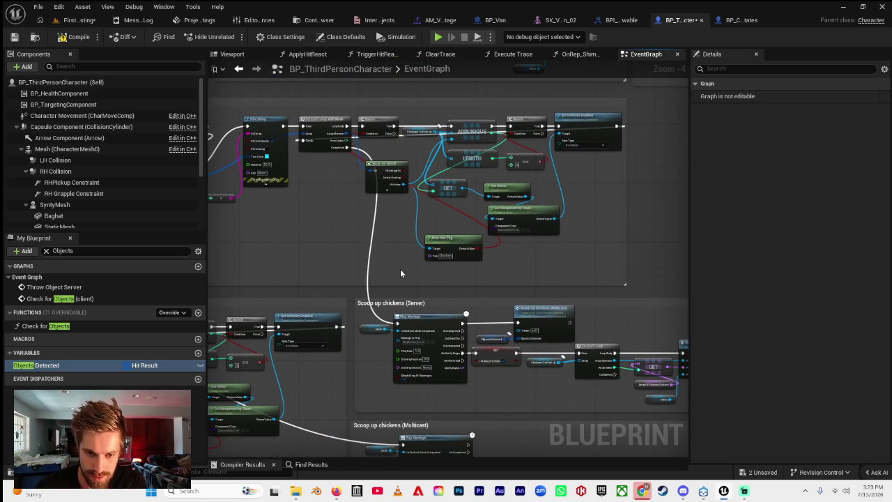
pyautogui.moveTo(401, 272); pyautogui.dragTo(400, 202)
pyautogui.moveTo(498, 324)
pyautogui.mouseDown()
pyautogui.moveTo(382, 282)
pyautogui.moveTo(412, 262)
pyautogui.mouseUp()
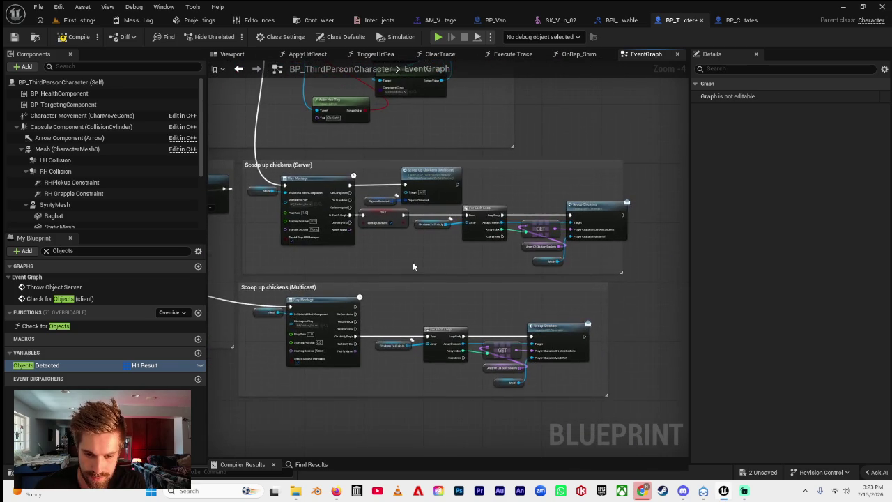
pyautogui.scroll(-1, 413, 262)
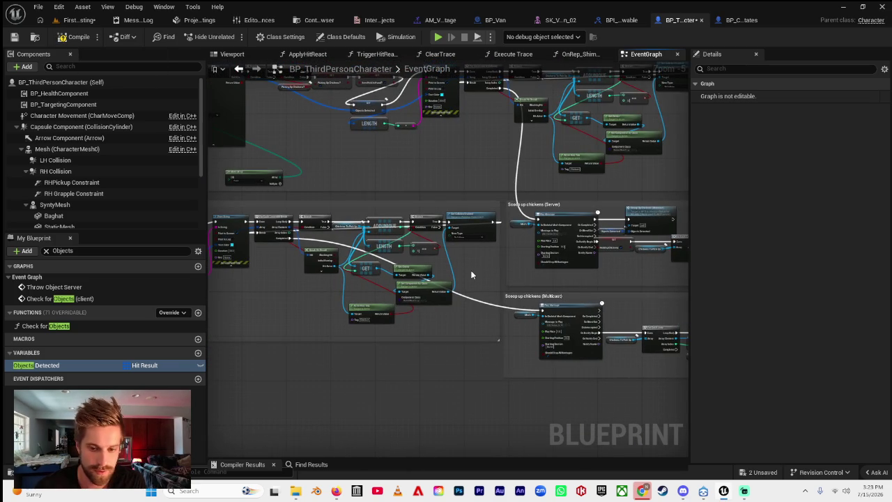
pyautogui.scroll(-6, 351, 292)
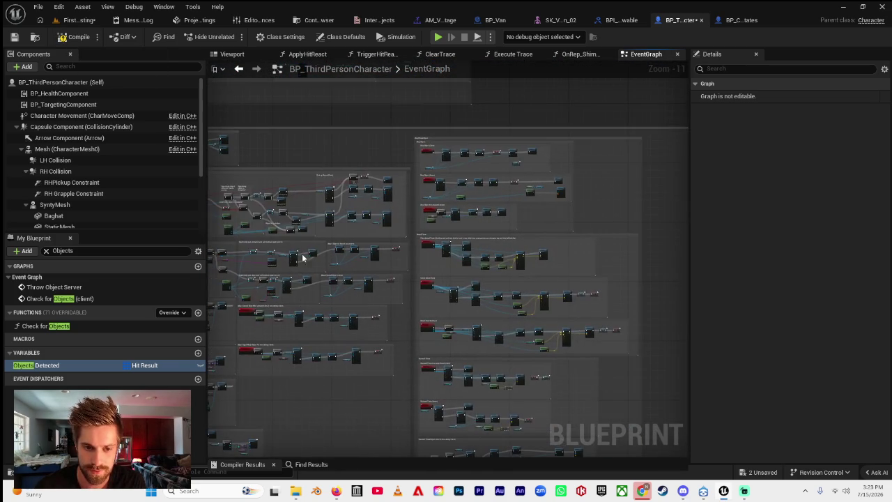
pyautogui.scroll(9, 302, 255)
pyautogui.moveTo(460, 279); pyautogui.dragTo(428, 245)
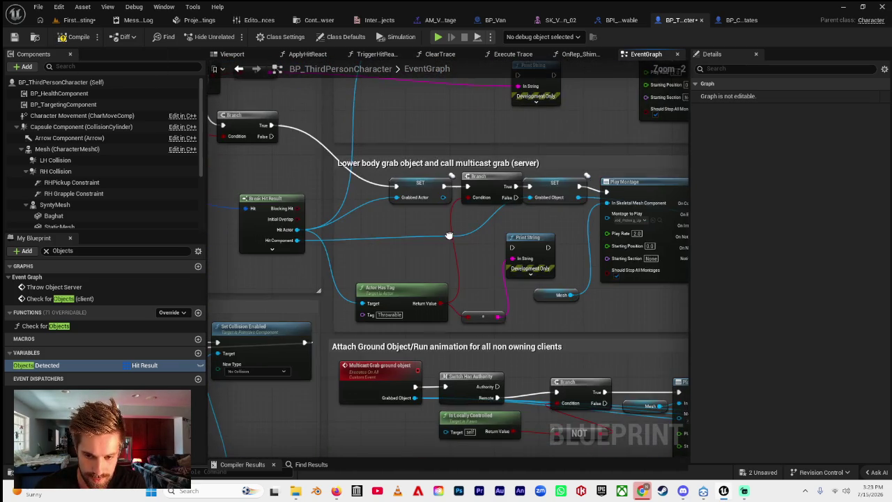
pyautogui.moveTo(424, 277)
pyautogui.mouseDown()
pyautogui.moveTo(393, 225)
pyautogui.moveTo(387, 259)
pyautogui.mouseUp()
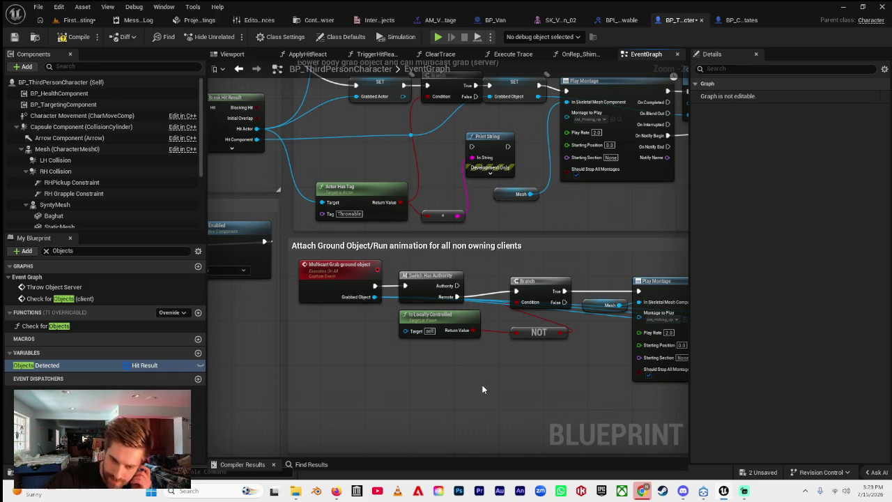
pyautogui.moveTo(454, 369)
pyautogui.mouseDown()
pyautogui.moveTo(534, 249)
pyautogui.moveTo(484, 267)
pyautogui.moveTo(473, 228)
pyautogui.mouseUp()
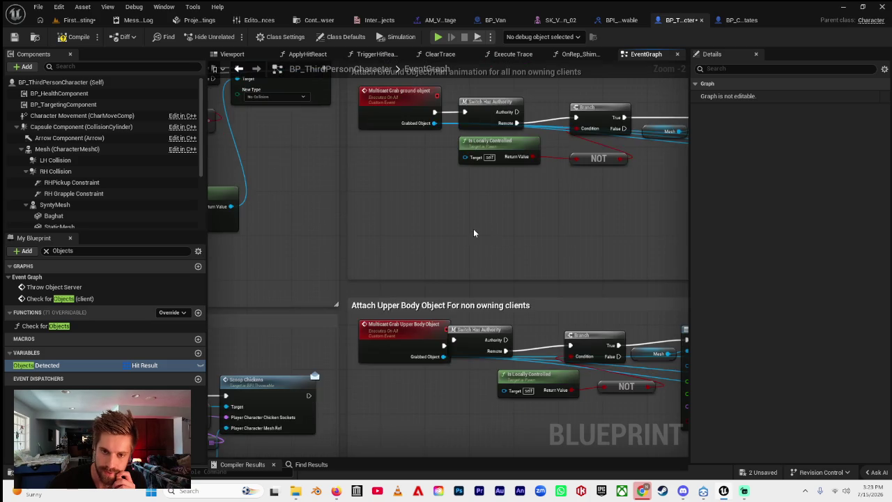
pyautogui.scroll(-3, 473, 229)
pyautogui.scroll(-1, 433, 267)
pyautogui.scroll(5, 500, 300)
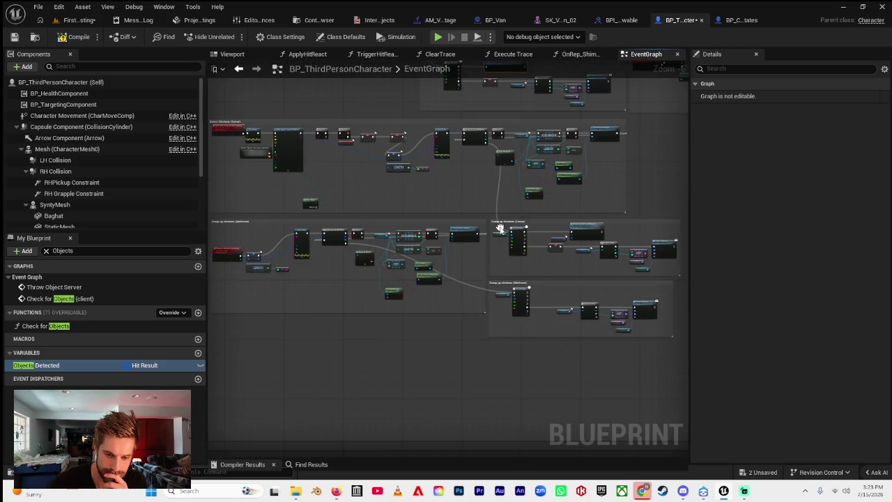
pyautogui.moveTo(477, 313)
pyautogui.mouseDown()
pyautogui.moveTo(505, 280)
pyautogui.moveTo(477, 312)
pyautogui.moveTo(391, 310)
pyautogui.moveTo(452, 197)
pyautogui.mouseUp()
# Widen the Multicast comment box leftward around the scoop event.
pyautogui.moveTo(373, 221)
pyautogui.mouseDown()
pyautogui.moveTo(411, 186)
pyautogui.moveTo(428, 187)
pyautogui.mouseUp()
pyautogui.rightClick(423, 152)
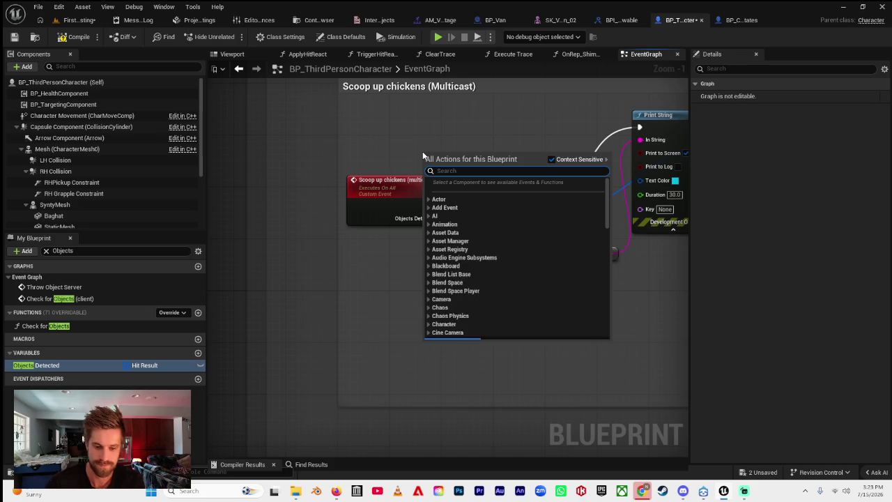
pyautogui.click(407, 153)
pyautogui.moveTo(336, 150); pyautogui.dragTo(272, 153)
# Add Is Locally Controlled feeding a NOT Boolean into a new Branch's condition.
pyautogui.rightClick(301, 380)
pyautogui.write('is locall')
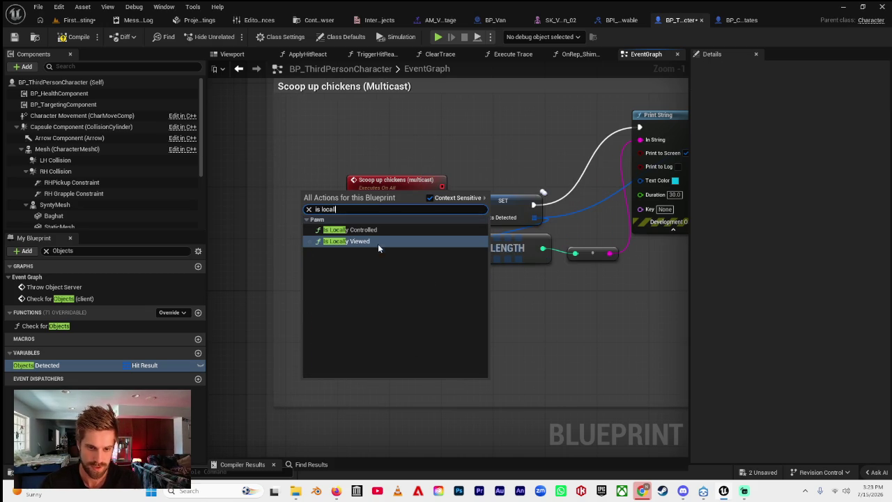
pyautogui.click(349, 229)
pyautogui.moveTo(393, 399); pyautogui.dragTo(442, 383)
pyautogui.write('not boo')
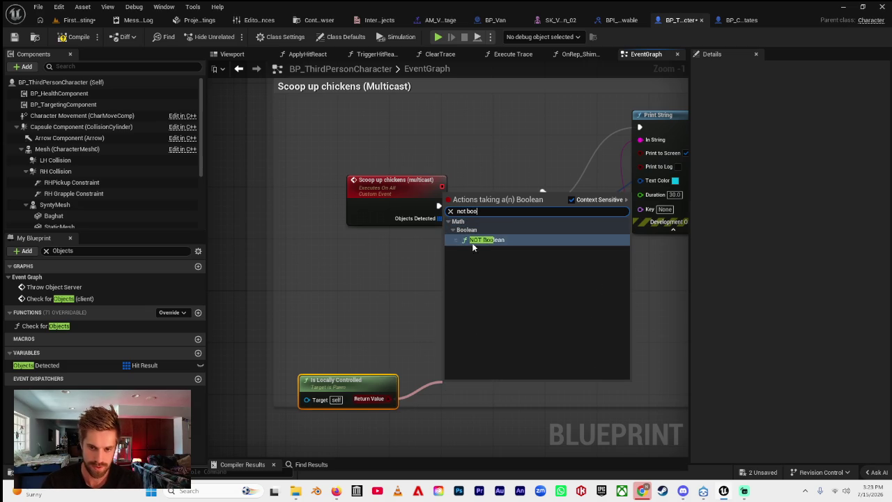
pyautogui.click(471, 243)
pyautogui.moveTo(500, 388); pyautogui.dragTo(538, 371)
pyautogui.write('bran')
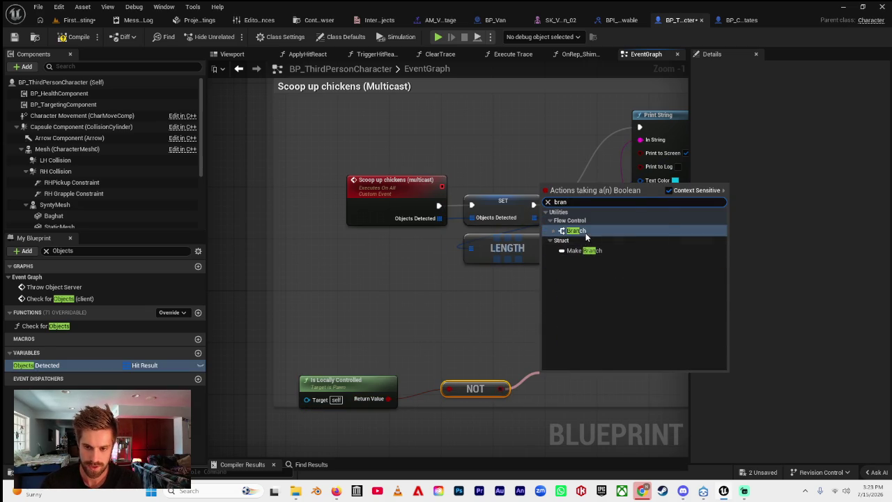
pyautogui.click(585, 236)
# Search for a 'has auth' node, then cancel without adding it.
pyautogui.rightClick(418, 319)
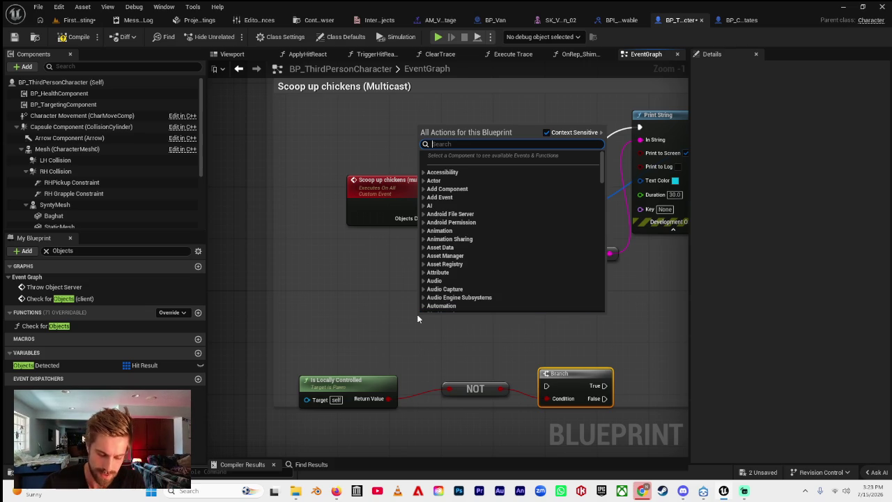
pyautogui.write('has auth')
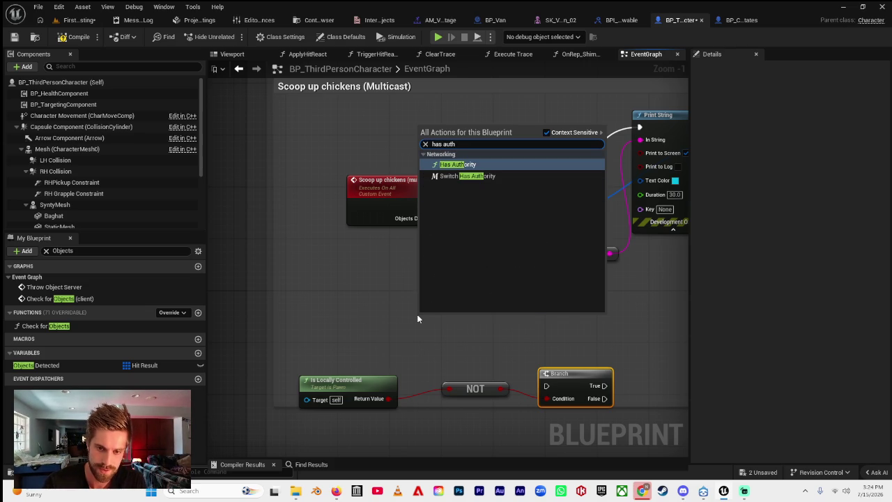
pyautogui.press('Escape')
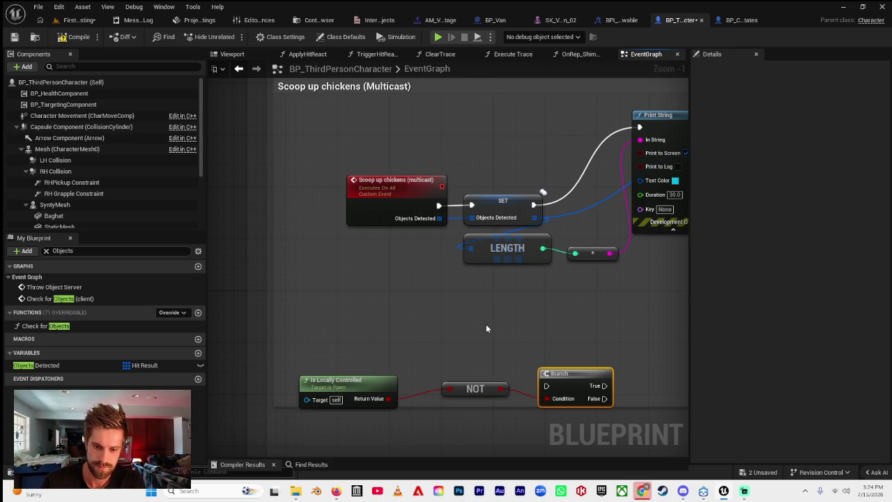
# Place Switch Has Authority after the Multicast event, wiring its Remote output into the Branch.
pyautogui.moveTo(396, 195); pyautogui.dragTo(330, 187)
pyautogui.moveTo(439, 312)
pyautogui.mouseDown()
pyautogui.moveTo(407, 188)
pyautogui.moveTo(395, 204)
pyautogui.mouseUp()
pyautogui.moveTo(453, 217); pyautogui.dragTo(546, 385)
pyautogui.moveTo(550, 338); pyautogui.dragTo(452, 324)
pyautogui.moveTo(357, 166)
pyautogui.mouseDown()
pyautogui.moveTo(441, 210)
pyautogui.moveTo(487, 250)
pyautogui.mouseUp()
pyautogui.moveTo(414, 194); pyautogui.dragTo(478, 219)
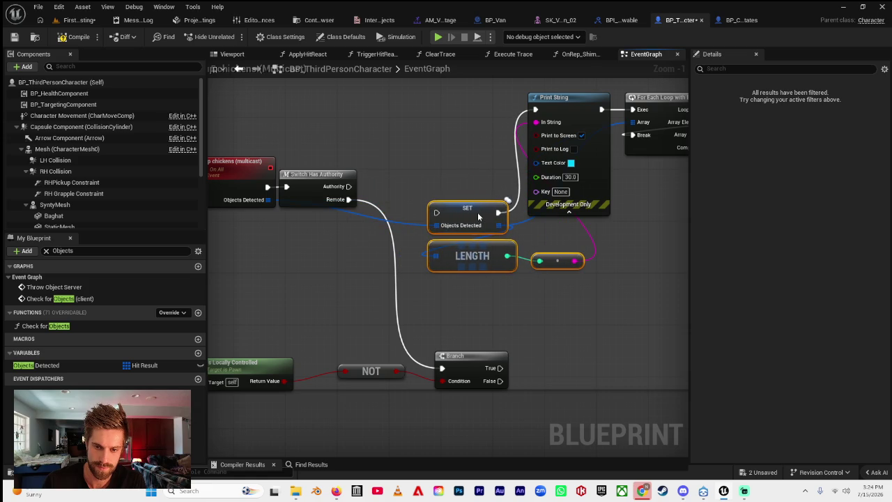
pyautogui.moveTo(478, 383)
pyautogui.mouseDown()
pyautogui.moveTo(405, 271)
pyautogui.moveTo(394, 203)
pyautogui.moveTo(387, 209)
pyautogui.mouseUp()
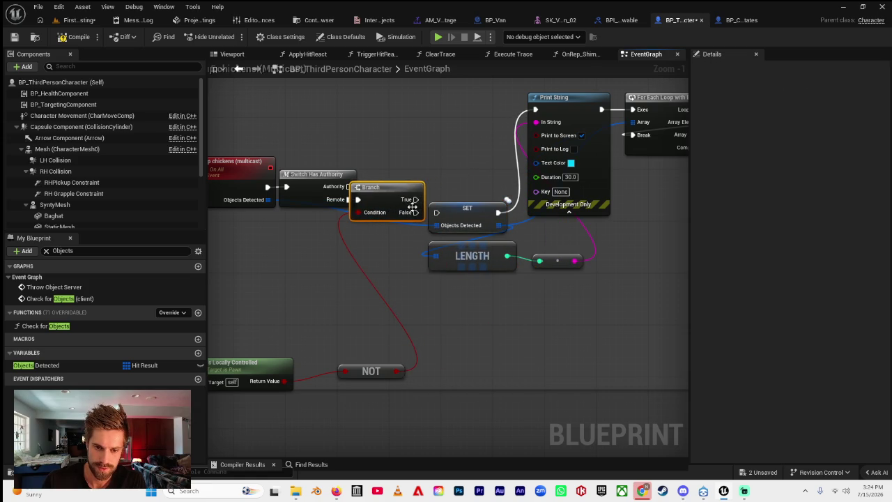
# Move SET Objects Detected, Branch and Switch Has Authority up into one top row.
pyautogui.moveTo(457, 184); pyautogui.dragTo(372, 208)
pyautogui.scroll(-3, 372, 208)
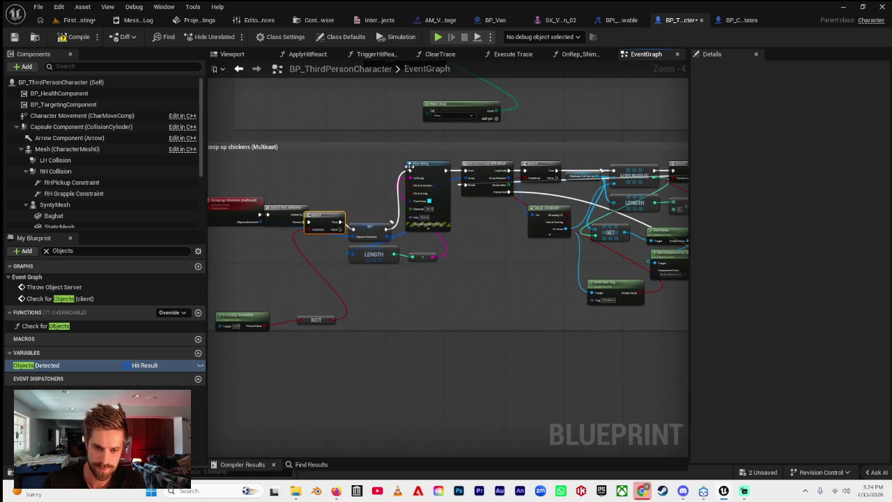
pyautogui.click(375, 181)
pyautogui.moveTo(373, 229); pyautogui.dragTo(383, 171)
pyautogui.moveTo(330, 220); pyautogui.dragTo(340, 170)
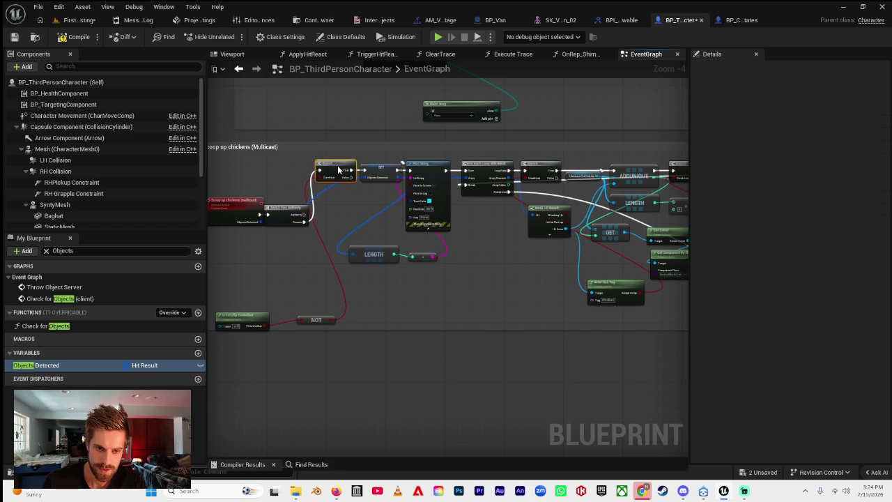
pyautogui.moveTo(287, 215); pyautogui.dragTo(287, 162)
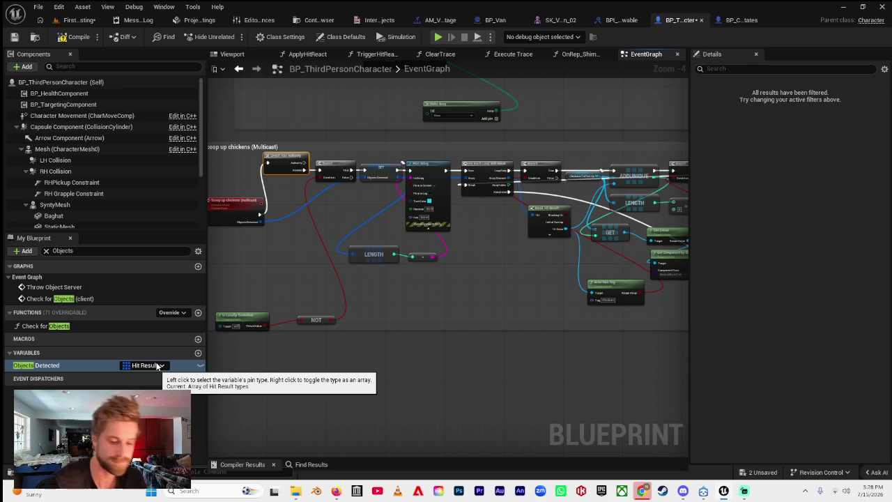
# Review the finished chain: Switch Has Authority, NOT-driven Branch, then SET Objects Detected.
pyautogui.moveTo(336, 496)
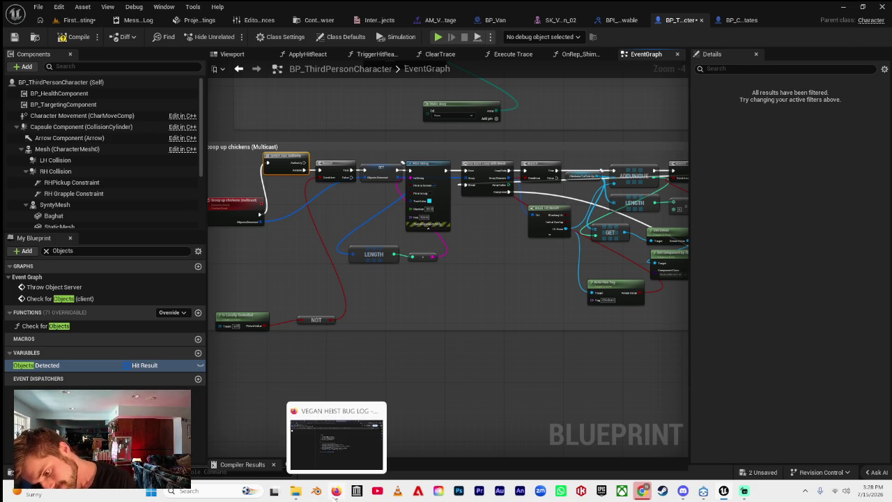
# Bring up the VEGAN HEIST BUG LOG document in Firefox and open a new tab.
pyautogui.click(337, 495)
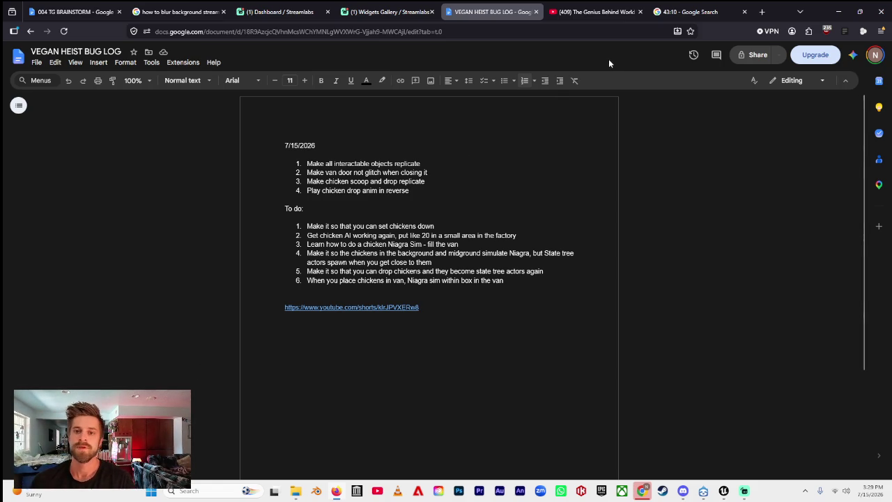
pyautogui.click(760, 13)
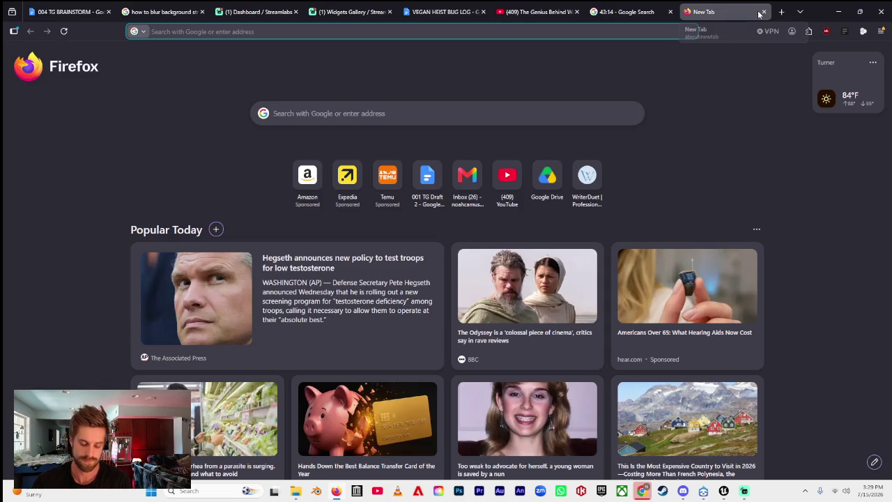
# Google 'how to replicate animation montages unreal engine' and open the UE5 montage replication tutorial video.
pyautogui.write('l')
pyautogui.press('BackSpace')
pyautogui.press('BackSpace')
pyautogui.write('ho')
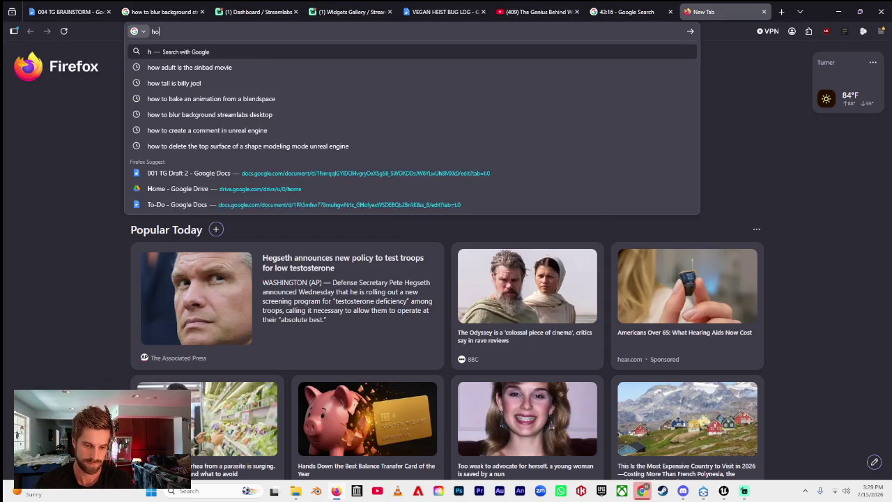
pyautogui.write('w to replicati')
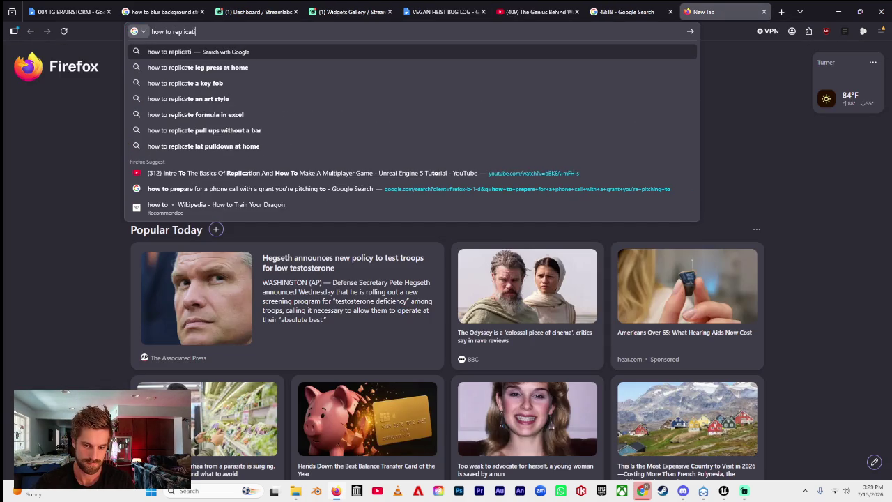
pyautogui.press('BackSpace')
pyautogui.write('e anima')
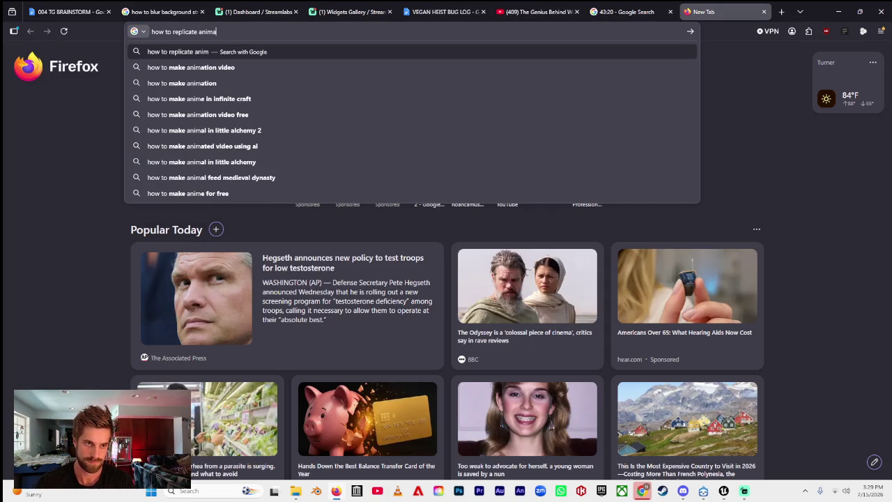
pyautogui.write('tion montages ')
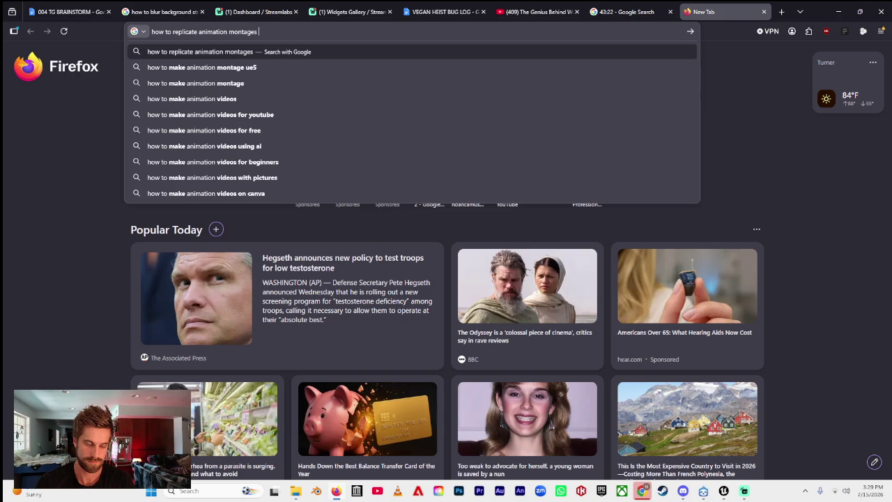
pyautogui.write('unreal engine')
pyautogui.press('Return')
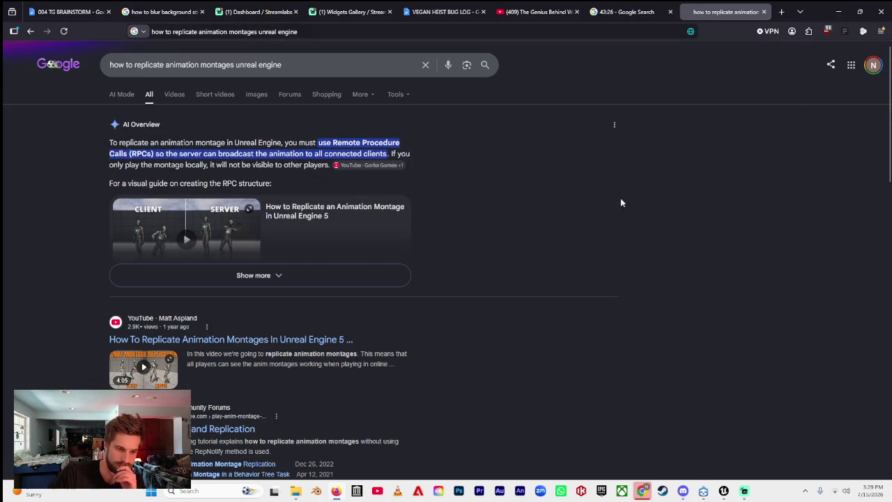
pyautogui.click(268, 341)
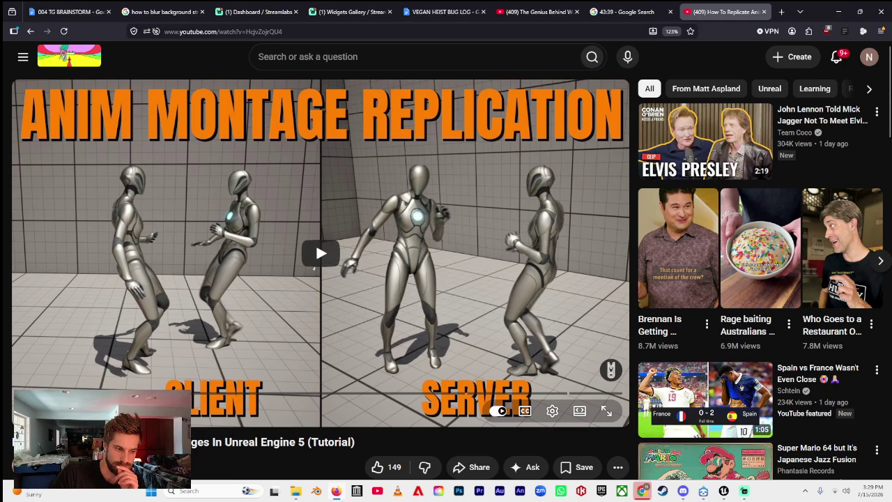
# Play the replicate animation montages tutorial and skip ahead to about 0:26.
pyautogui.scroll(-8, 384, 402)
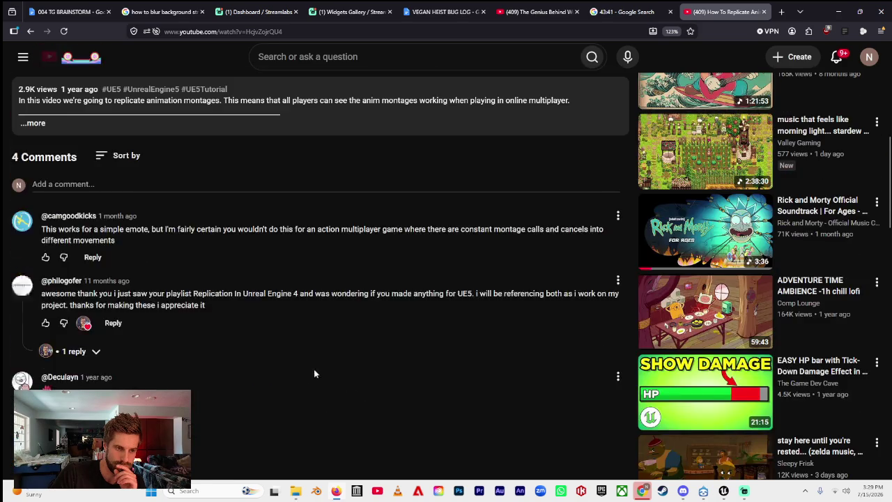
pyautogui.scroll(10, 265, 353)
pyautogui.click(58, 349)
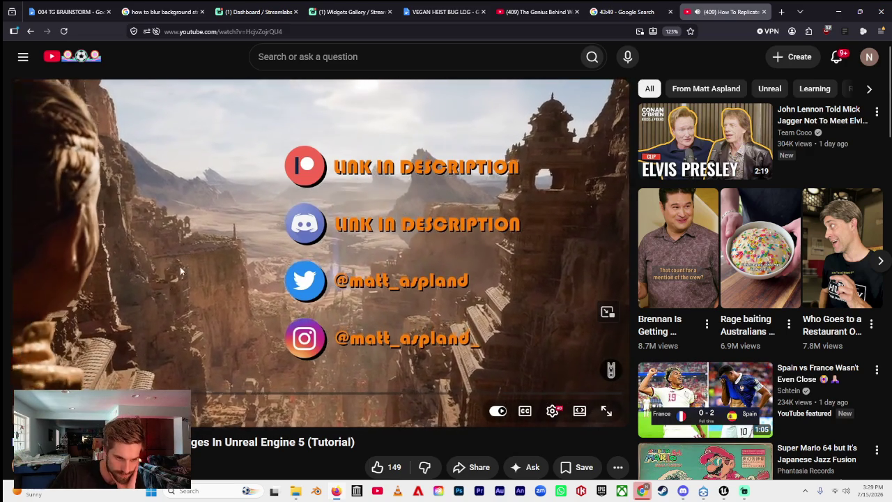
pyautogui.moveTo(21, 393); pyautogui.dragTo(41, 393)
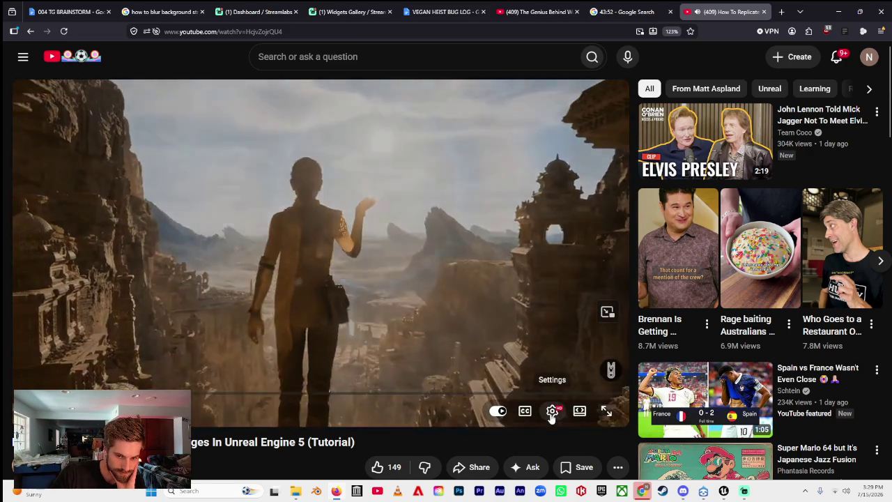
# Set the tutorial's playback speed to 2x and briefly bring up Streamlabs Desktop.
pyautogui.click(552, 411)
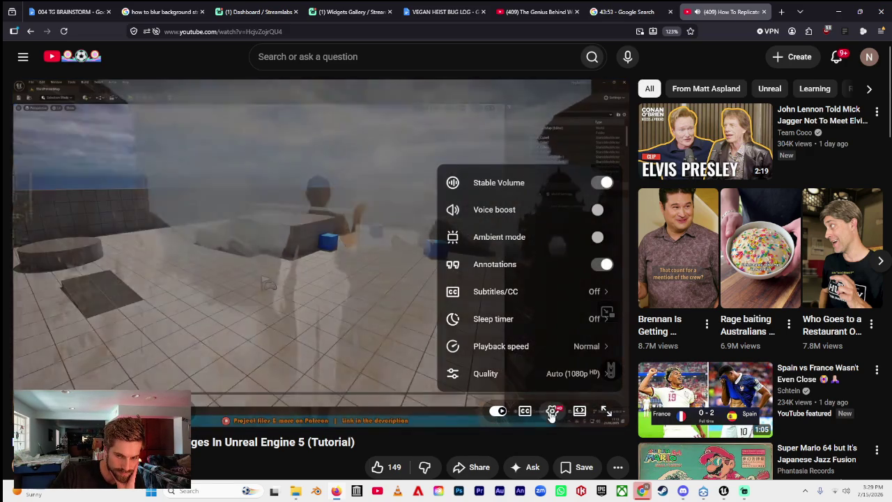
pyautogui.click(549, 346)
pyautogui.click(527, 364)
pyautogui.click(562, 365)
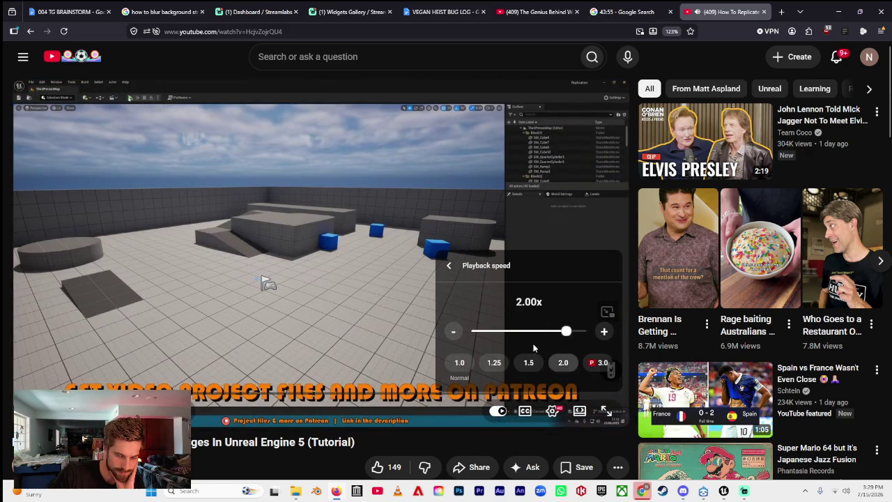
pyautogui.click(340, 306)
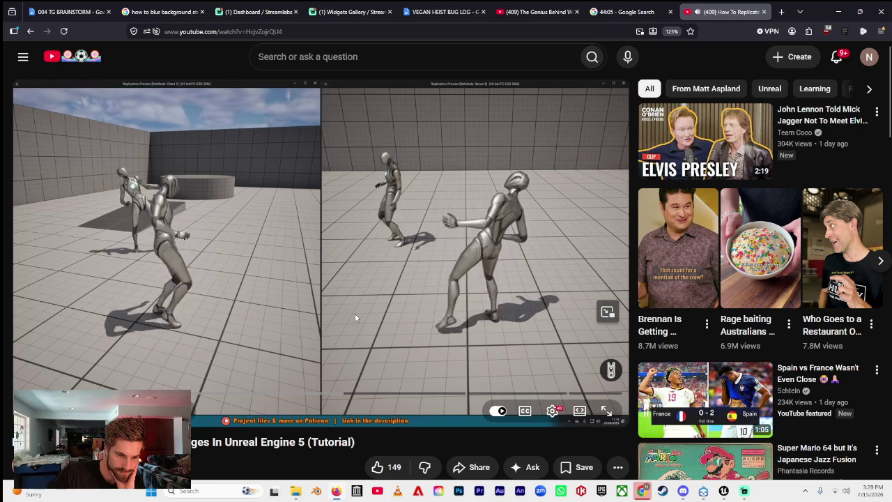
pyautogui.click(744, 491)
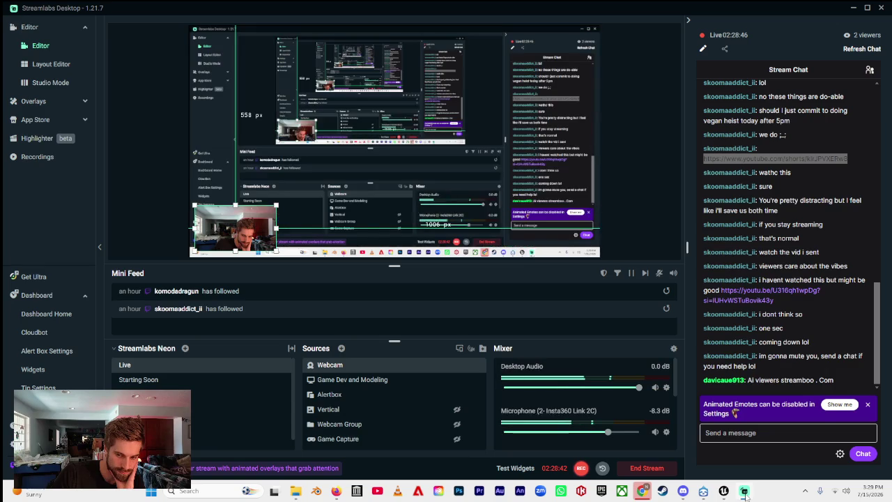
pyautogui.click(743, 492)
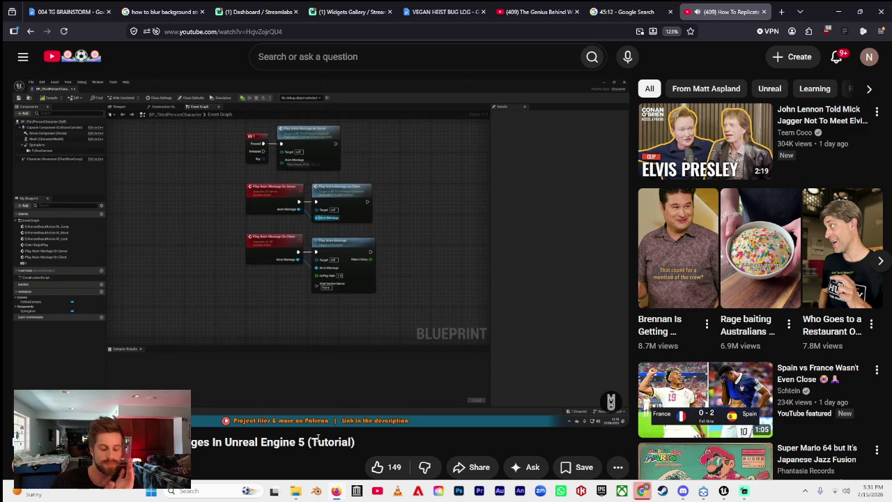
# Pause the tutorial on the graph with Play Anim Montage On Server and On Client.
pyautogui.press('space')
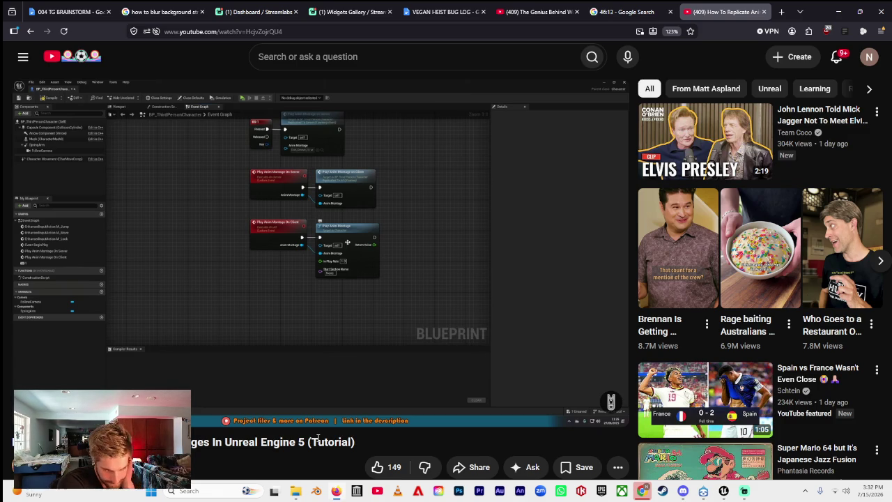
# Let the tutorial play a few more seconds, then pause it on the montage event graph.
pyautogui.press('space')
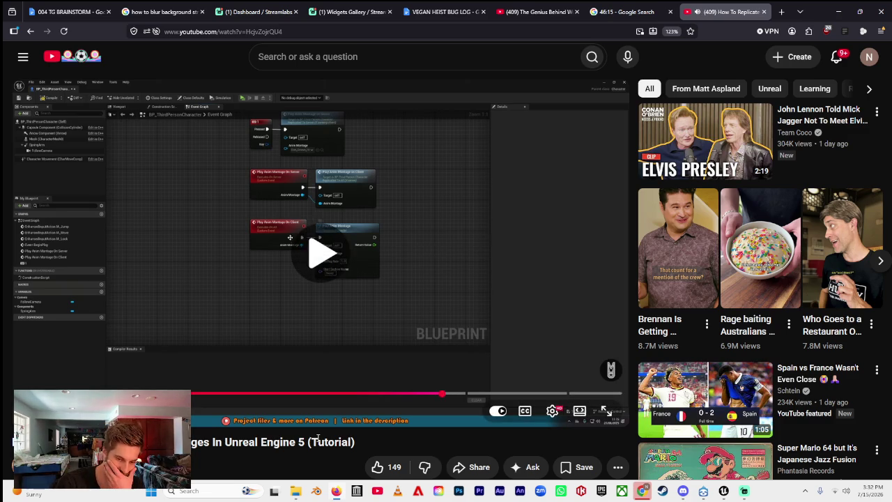
pyautogui.press('space')
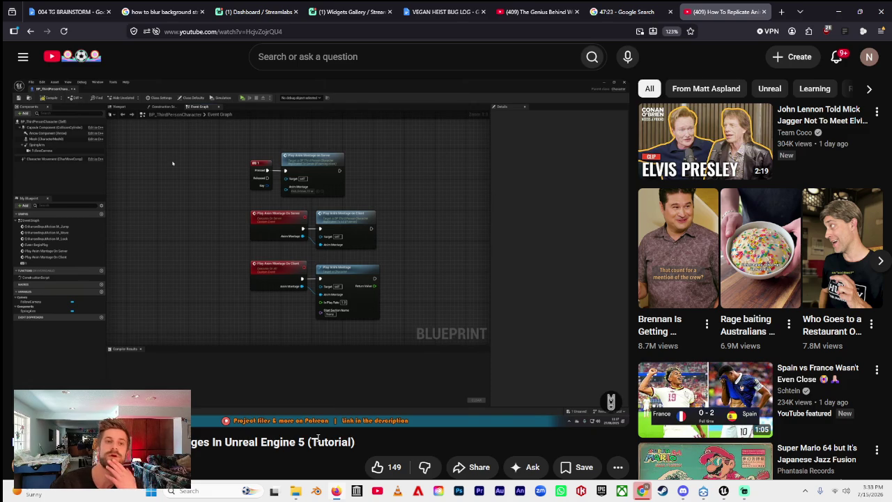
# Add bug log item 5: 'Go through and optimize replication - learn how to do it properly and redo everything'.
pyautogui.click(424, 9)
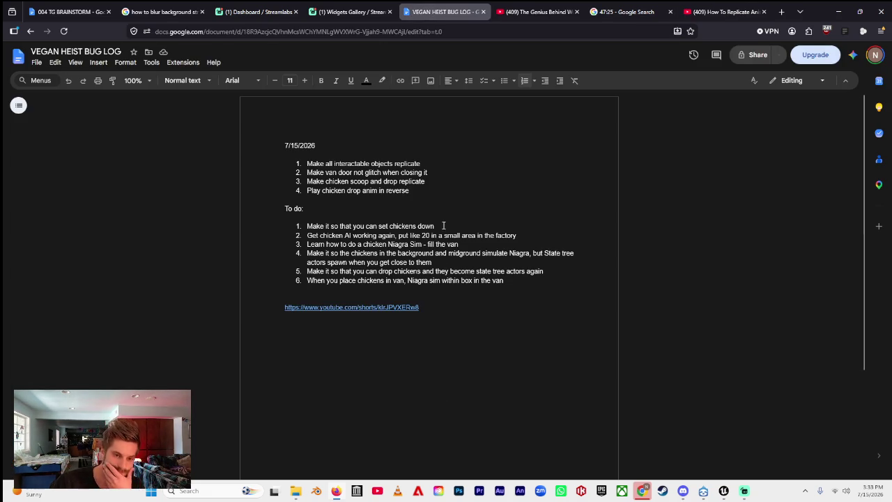
pyautogui.press('Return')
pyautogui.write('Go through and')
pyautogui.press('BackSpace')
pyautogui.press('BackSpace')
pyautogui.write('nd ')
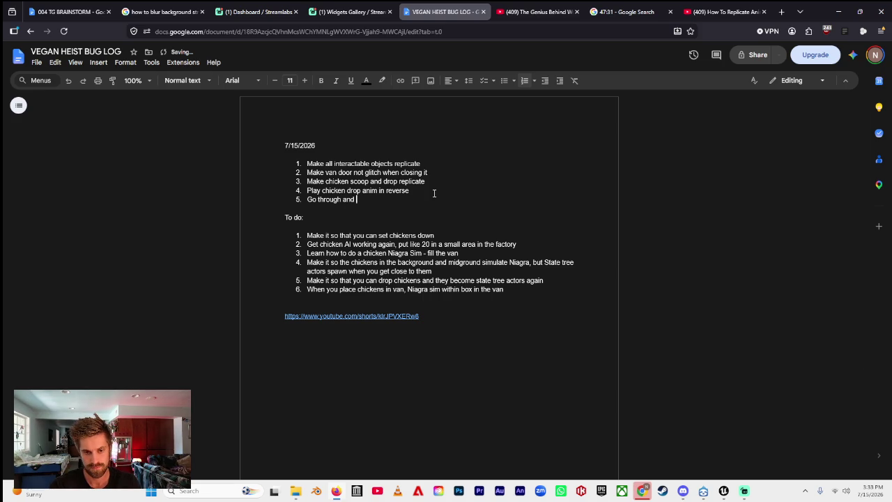
pyautogui.write('optimize repl')
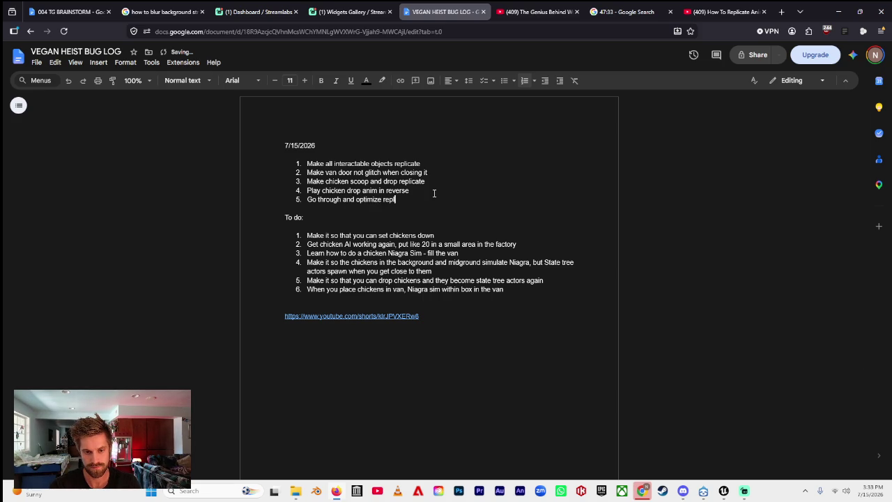
pyautogui.write('ication - learn how to do i')
pyautogui.write('t pr')
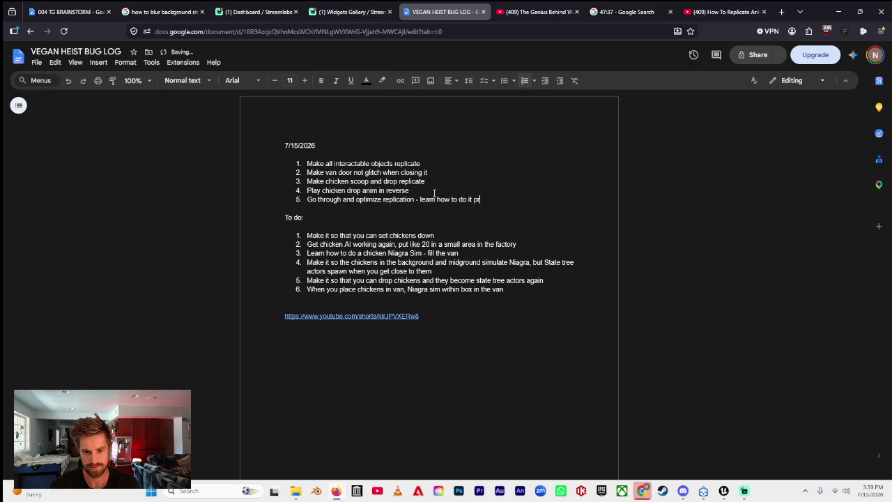
pyautogui.write('operly and ')
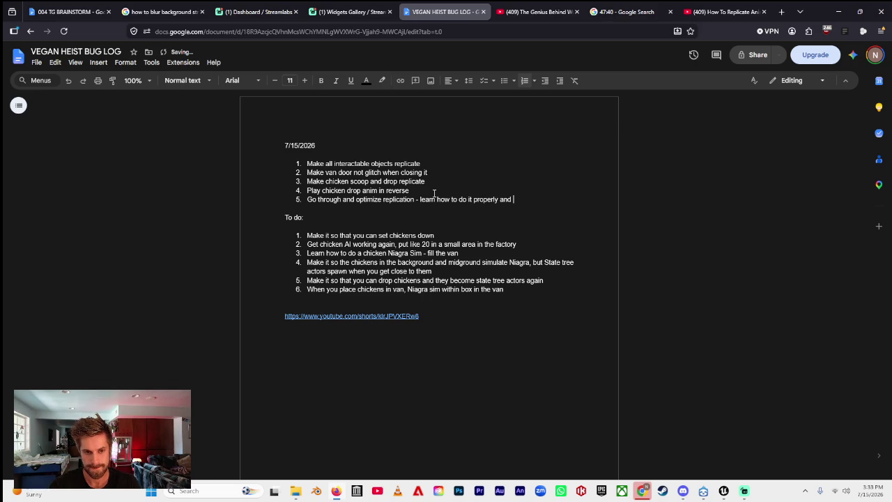
pyautogui.write('redo everything ')
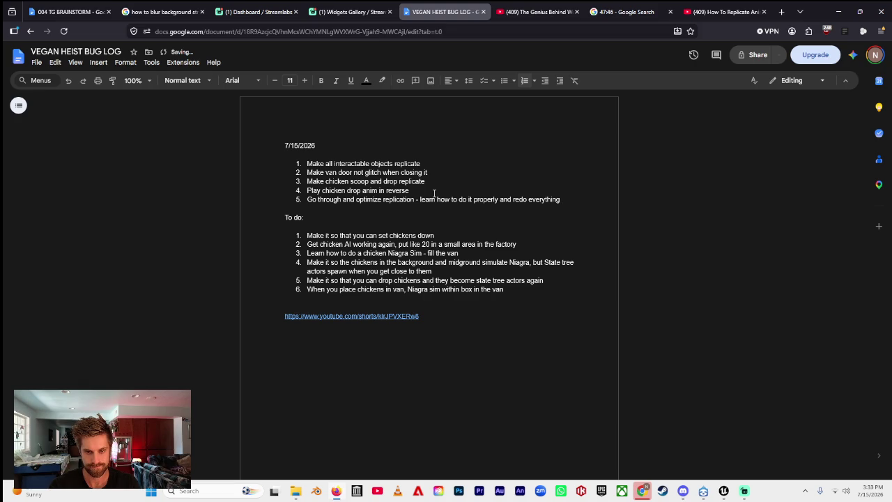
pyautogui.write('(')
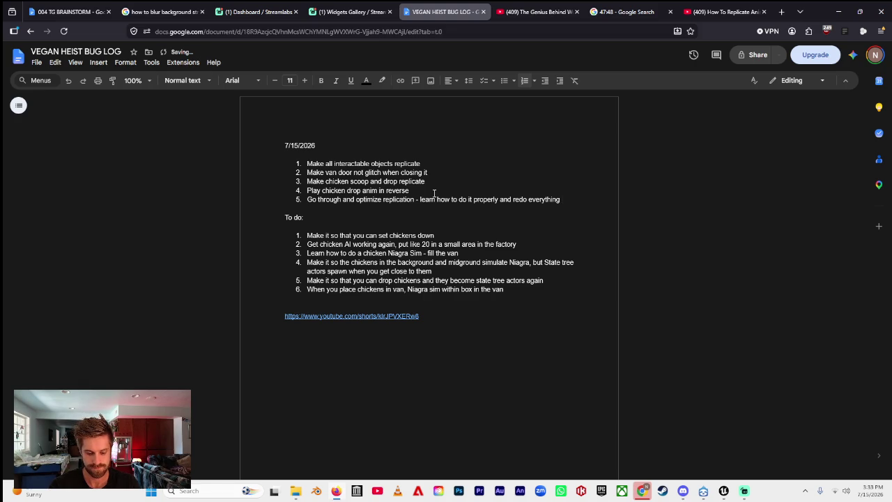
pyautogui.press('BackSpace')
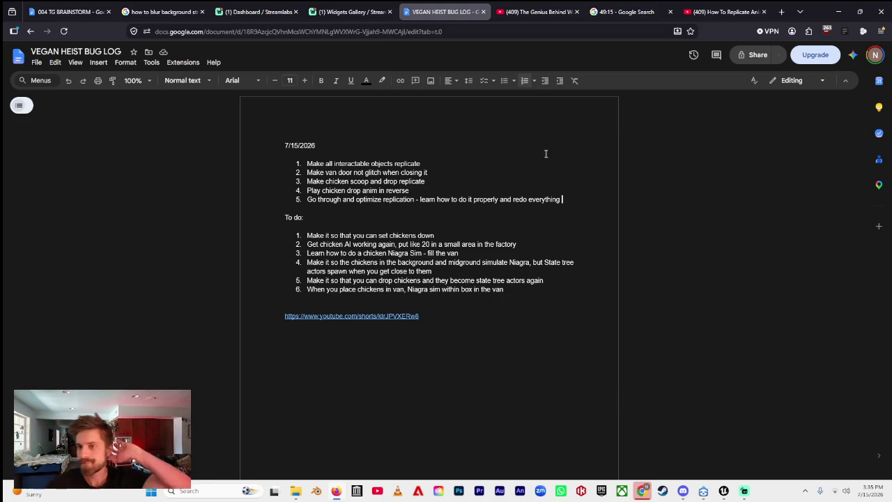
# Return from the bug log to the character blueprint's Scoop up chickens (Multicast) graph.
pyautogui.click(723, 490)
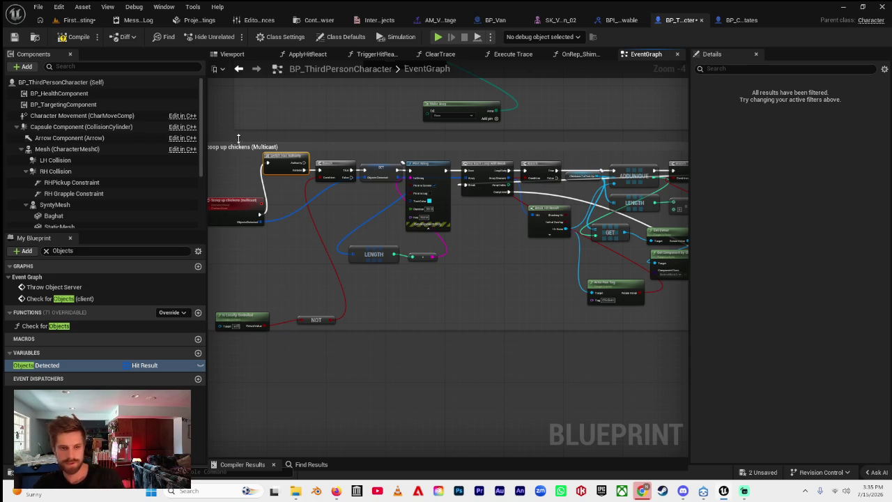
# Save the character blueprint, check the two-player Play options, and tile the level editor beside Chrome.
pyautogui.click(16, 39)
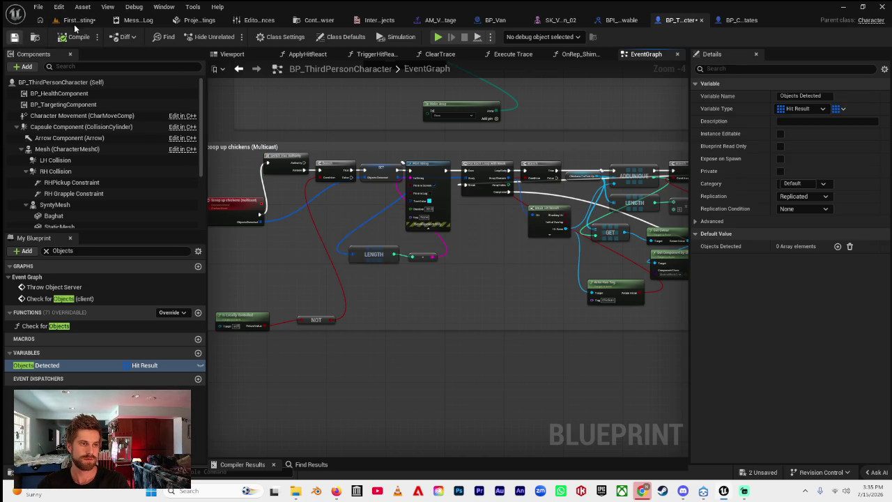
pyautogui.click(77, 22)
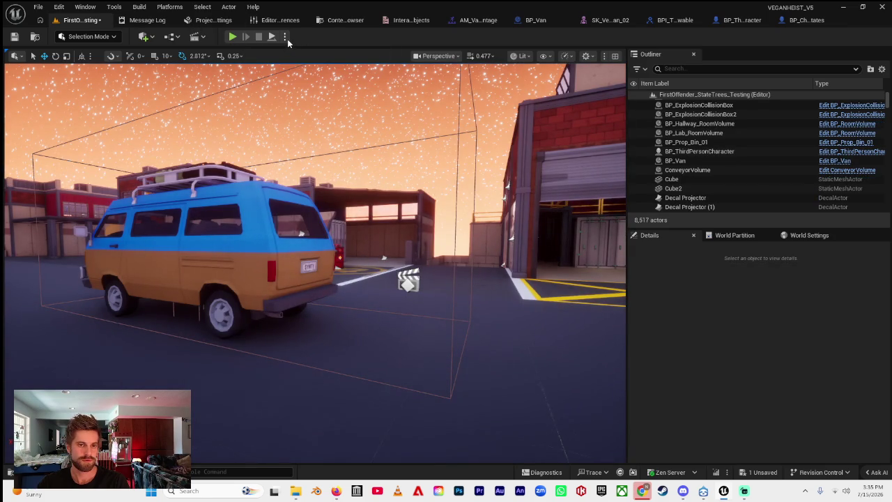
pyautogui.click(285, 37)
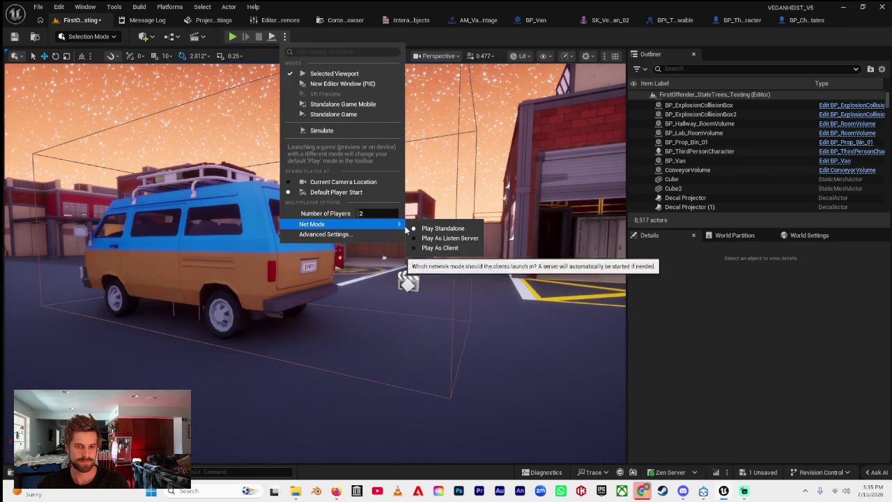
pyautogui.click(437, 242)
pyautogui.moveTo(466, 5)
pyautogui.mouseDown()
pyautogui.moveTo(38, 258)
pyautogui.moveTo(2, 265)
pyautogui.mouseUp()
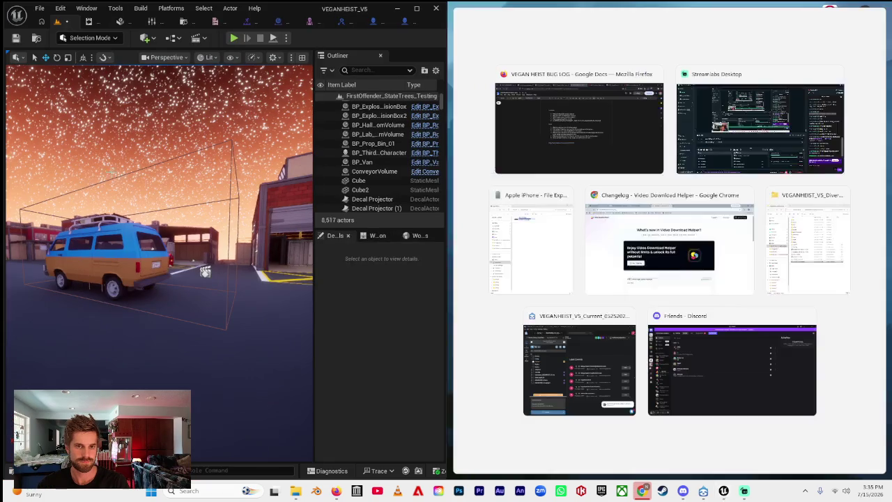
pyautogui.click(233, 40)
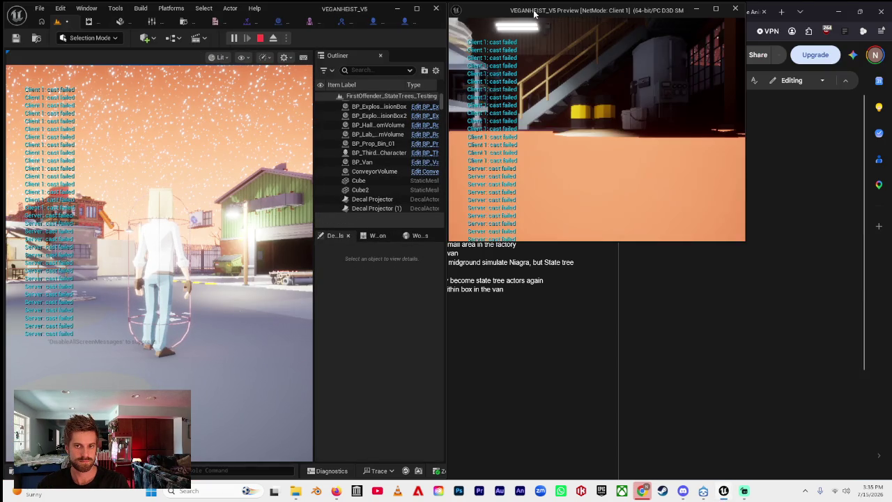
# Snap the Client 1 window right and run the client character onto the manhole.
pyautogui.moveTo(531, 13)
pyautogui.mouseDown()
pyautogui.moveTo(740, 193)
pyautogui.moveTo(888, 226)
pyautogui.mouseUp()
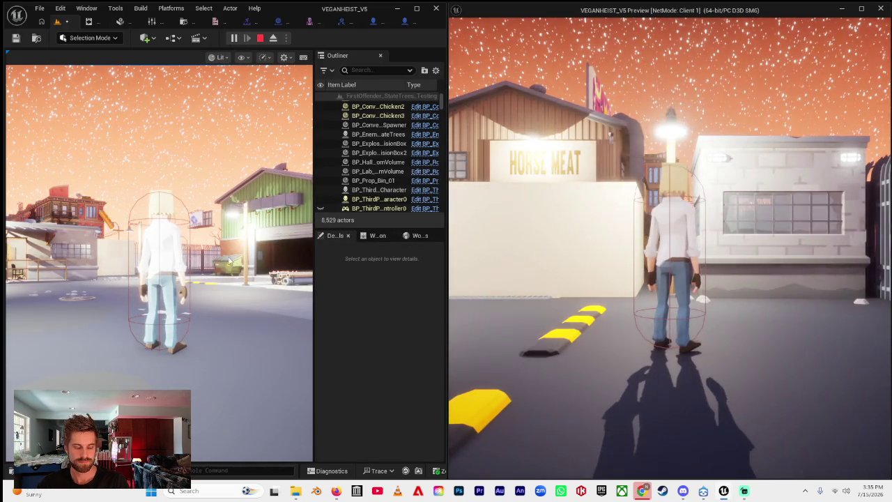
pyautogui.press('w')
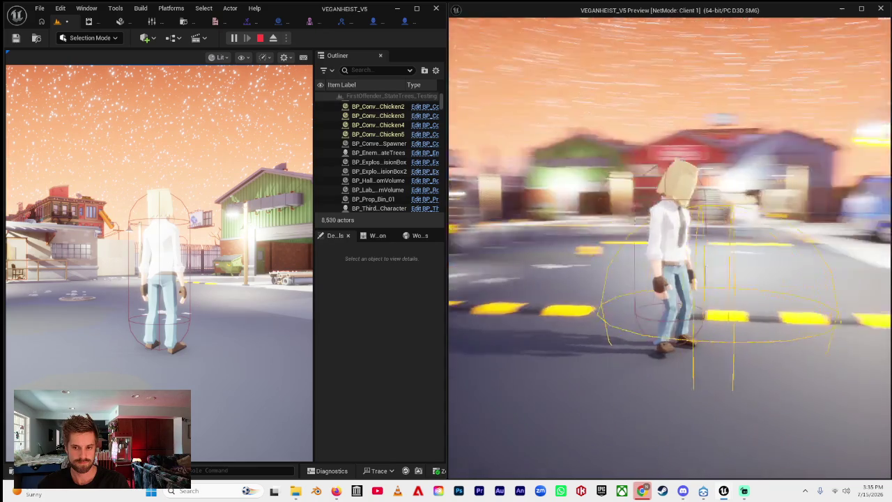
pyautogui.press('w')
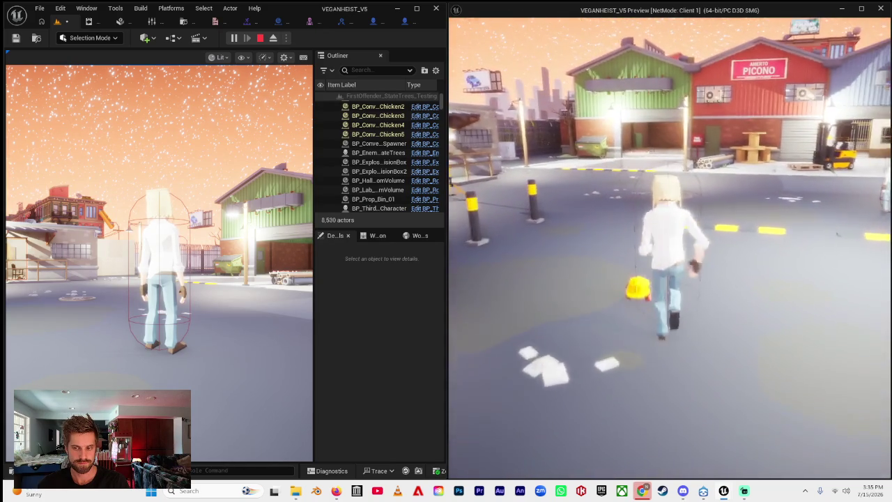
pyautogui.press('w')
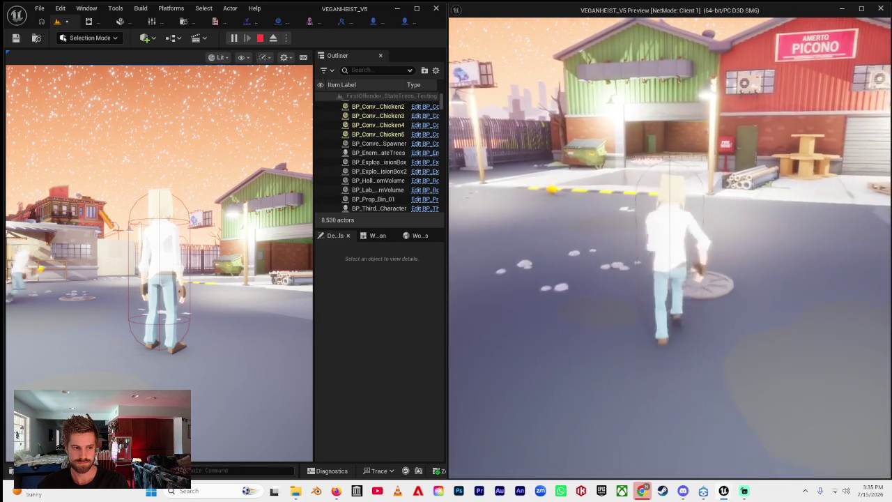
pyautogui.press('w')
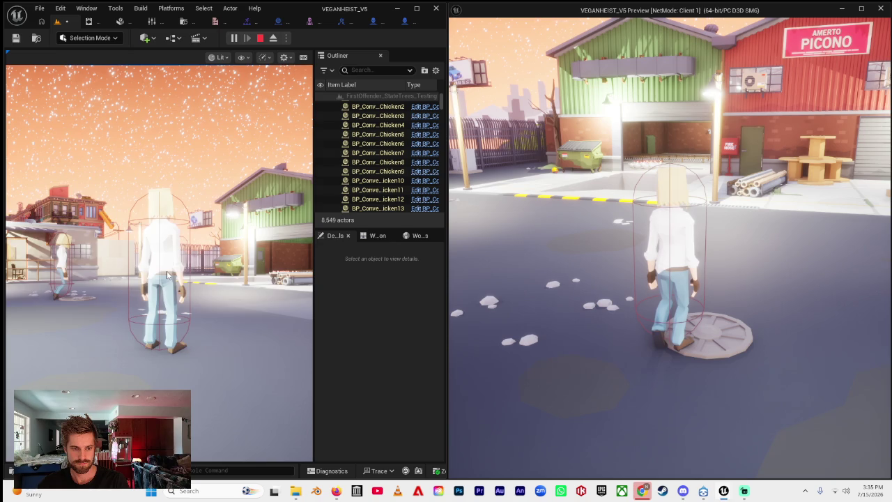
# Run the server character across the street into the warehouse and scoop up the chickens.
pyautogui.click(167, 275)
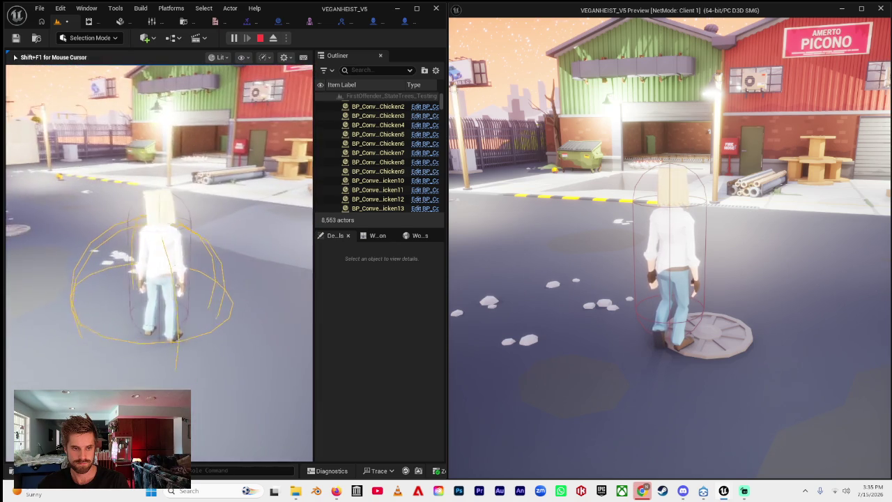
pyautogui.press('w')
pyautogui.press('w')
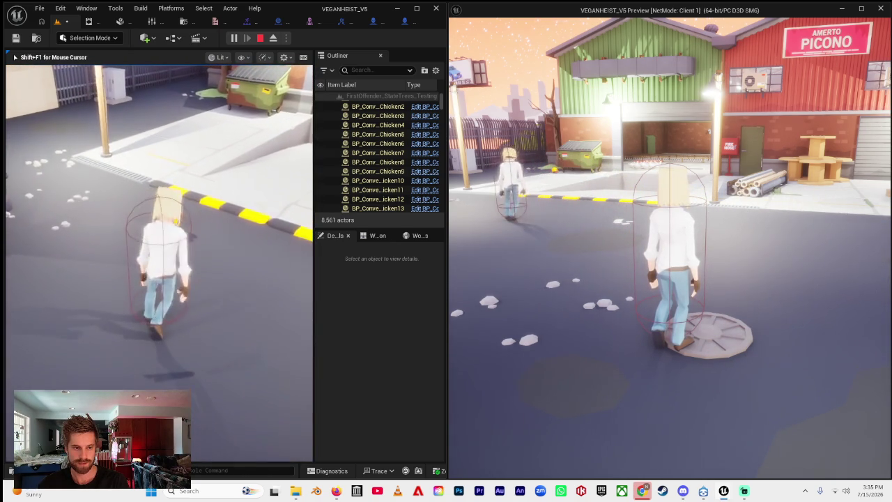
pyautogui.press('w')
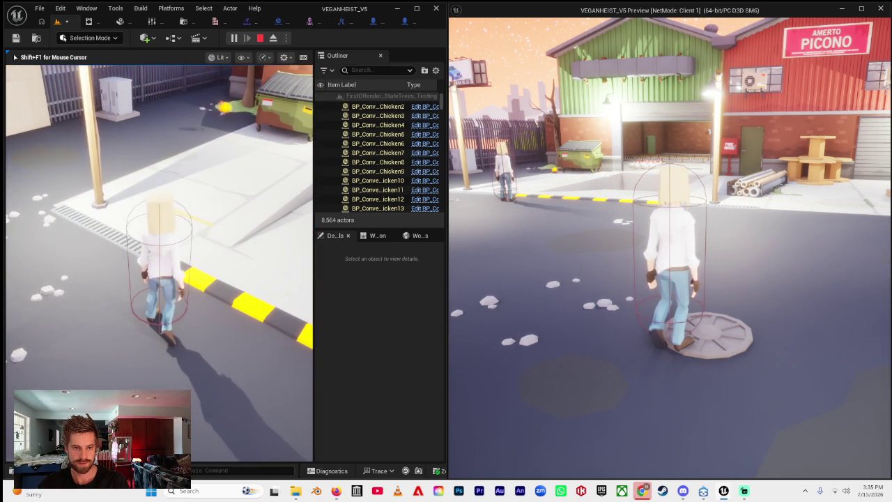
pyautogui.press('w')
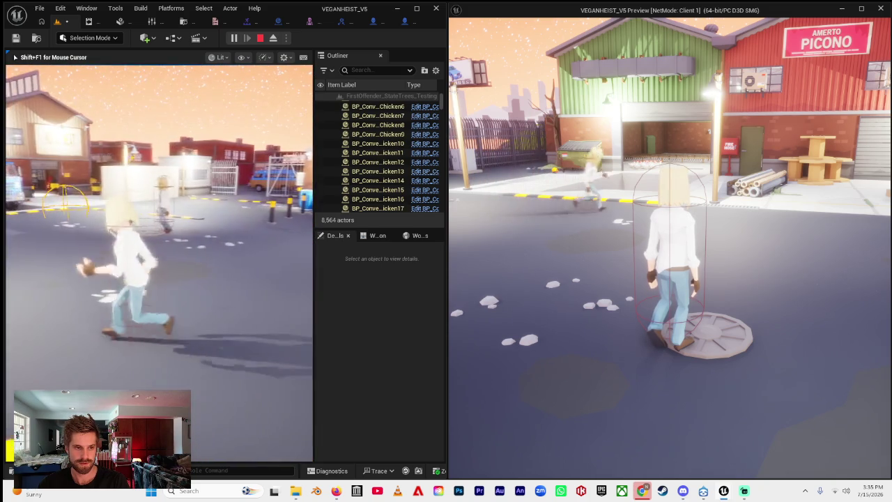
pyautogui.press('w')
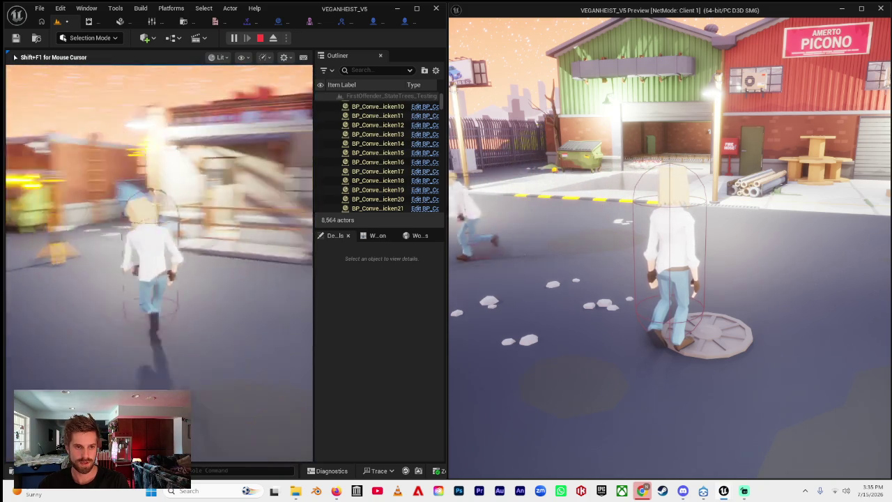
pyautogui.press('w')
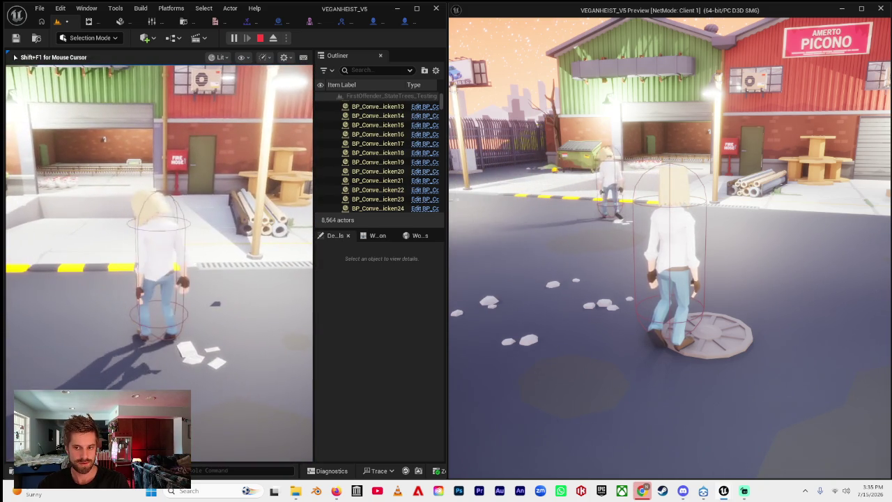
pyautogui.press('w')
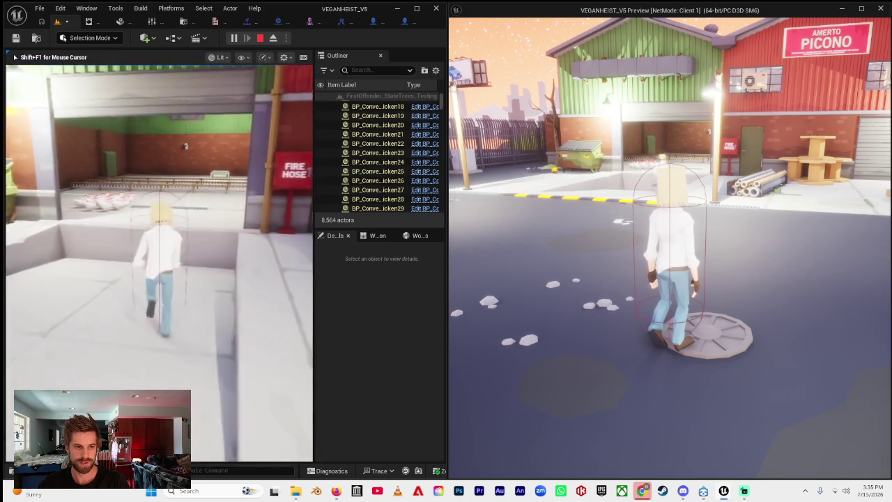
pyautogui.press('w')
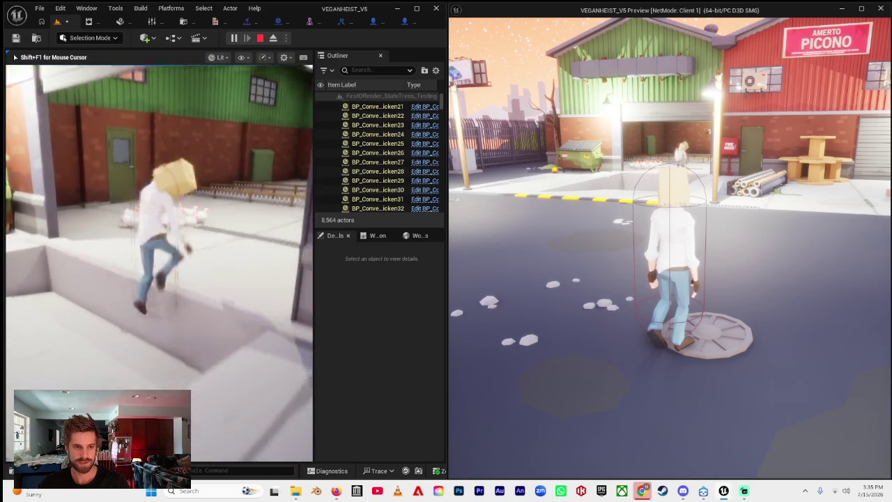
pyautogui.press('w')
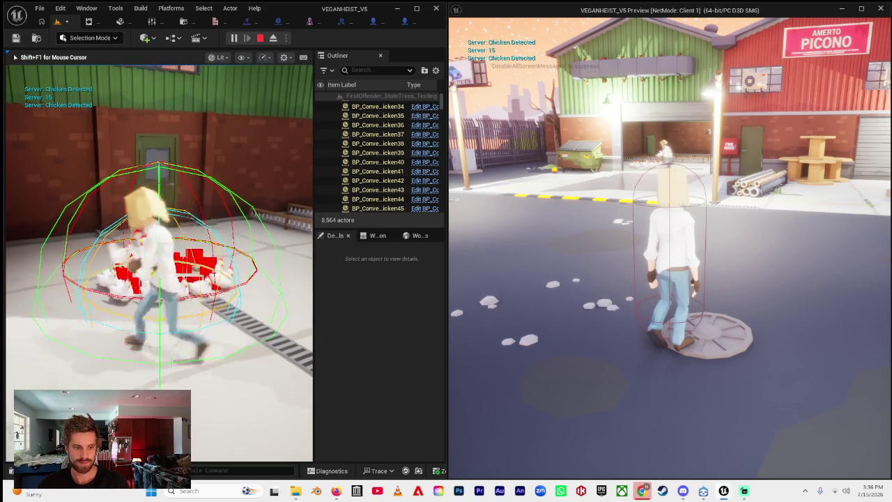
pyautogui.press('e')
# Run along the curb carrying the chickens, then end the two-player play session.
pyautogui.press('w')
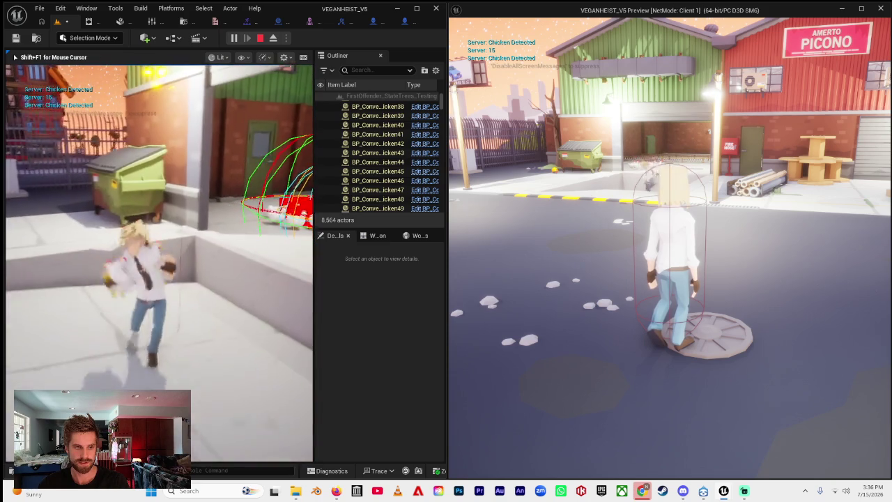
pyautogui.press('w')
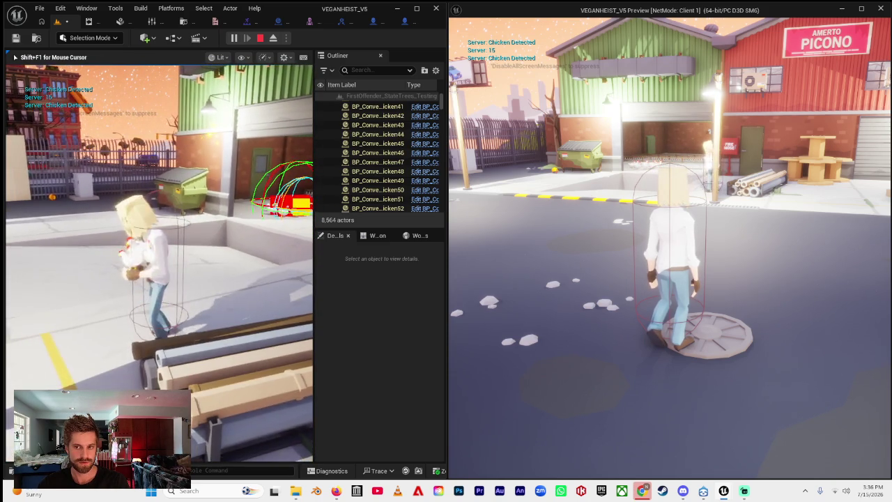
pyautogui.press('w')
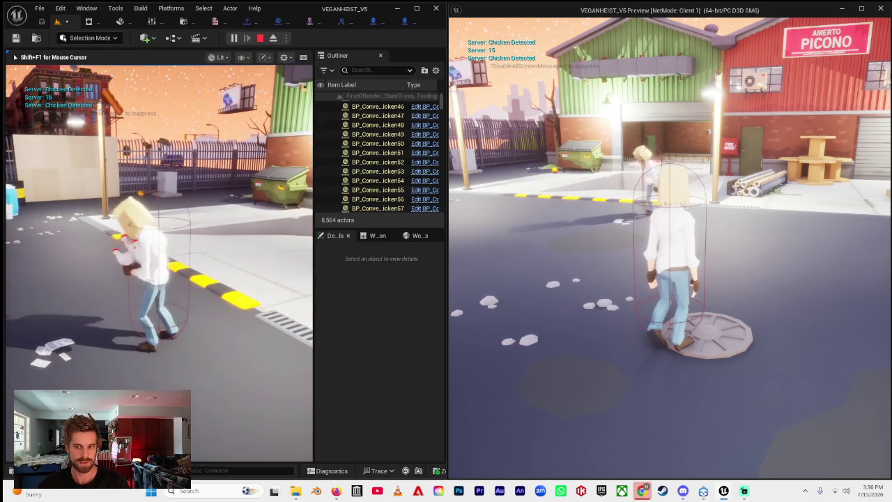
pyautogui.hotkey('alt', 'Tab')
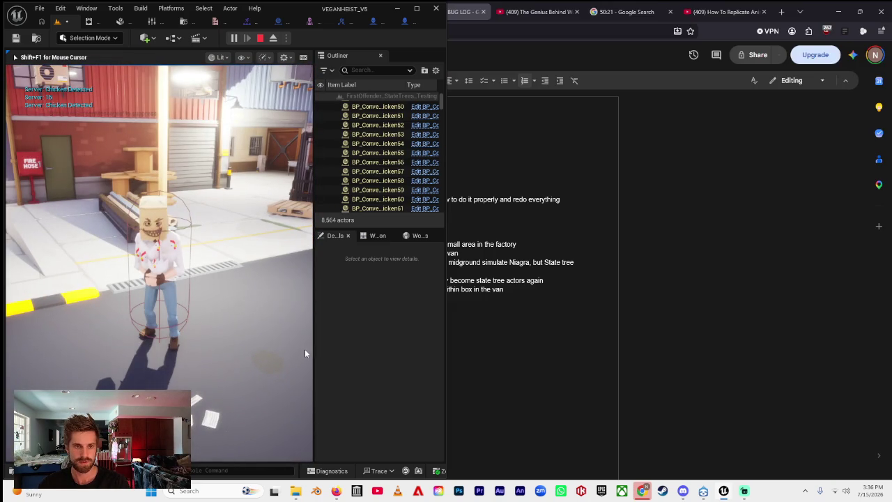
pyautogui.click(435, 7)
# Check the play session error log, then navigate the blueprint to the chicken detection nodes.
pyautogui.click(416, 7)
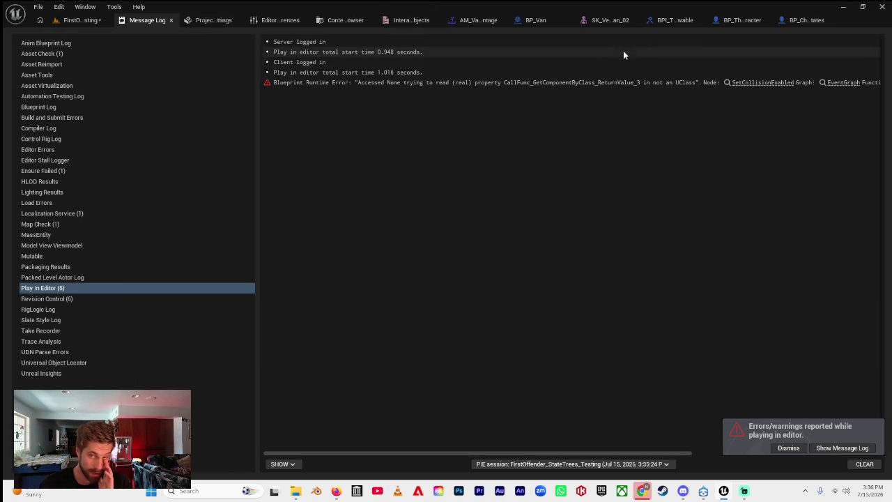
pyautogui.click(743, 21)
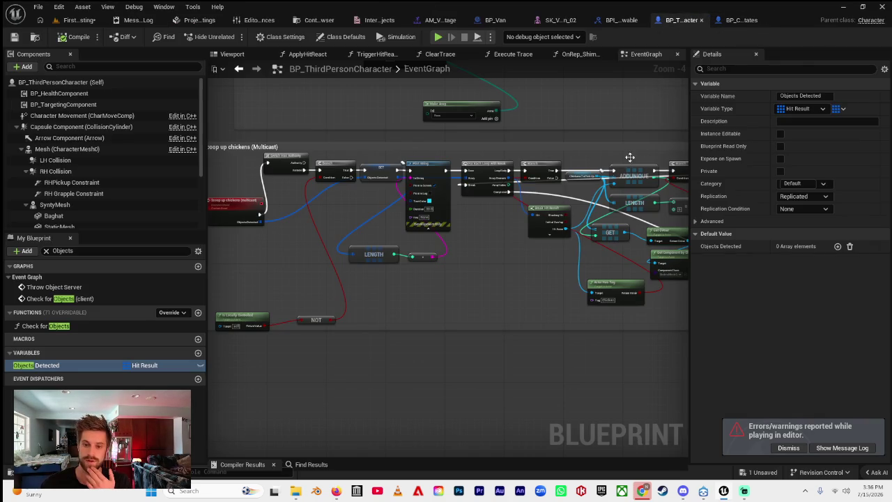
pyautogui.moveTo(689, 192); pyautogui.dragTo(888, 191)
pyautogui.scroll(-4, 669, 244)
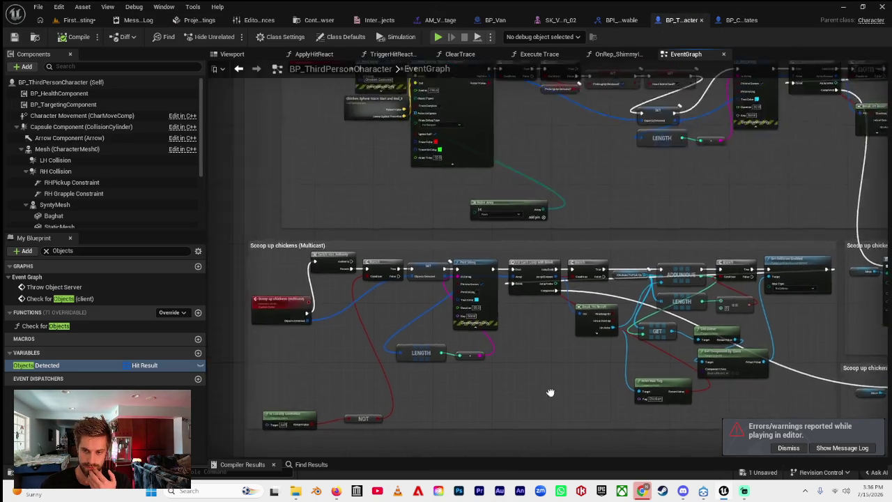
pyautogui.press('Home')
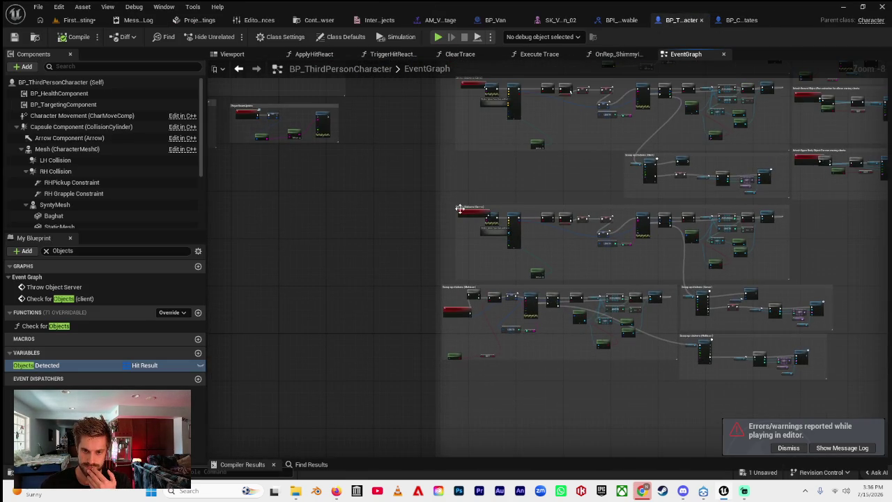
pyautogui.scroll(5, 459, 210)
pyautogui.moveTo(562, 199); pyautogui.dragTo(396, 140)
pyautogui.moveTo(502, 175)
pyautogui.mouseDown()
pyautogui.moveTo(351, 179)
pyautogui.moveTo(522, 265)
pyautogui.moveTo(540, 187)
pyautogui.moveTo(573, 304)
pyautogui.moveTo(613, 203)
pyautogui.mouseUp()
pyautogui.scroll(3, 551, 267)
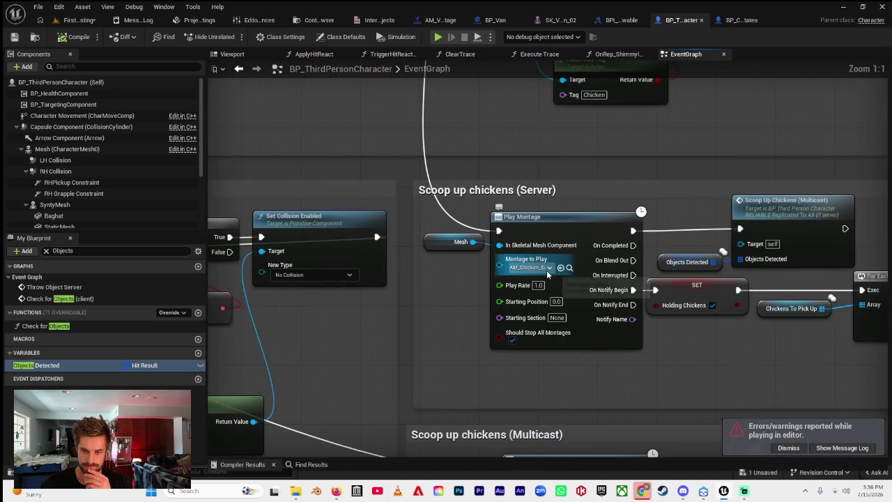
# Open and close the Play Montage picker unchanged, then view the Detect and scoop chickens Branch nodes.
pyautogui.click(547, 269)
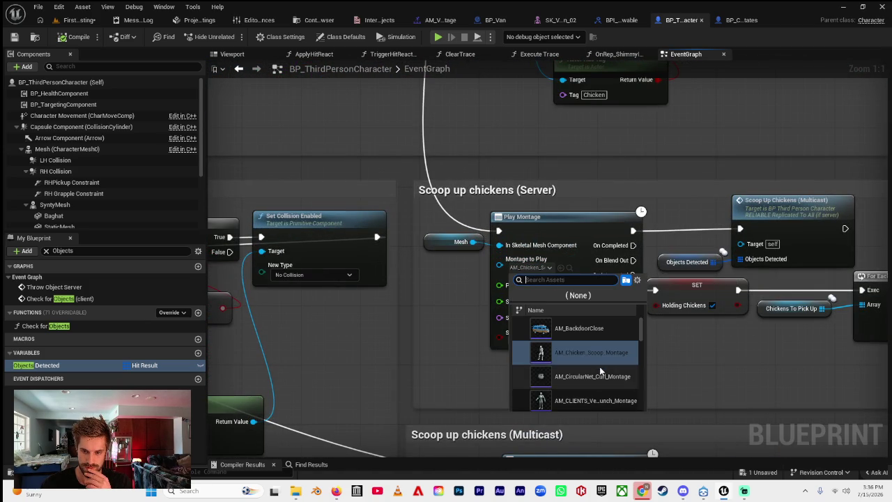
pyautogui.click(695, 358)
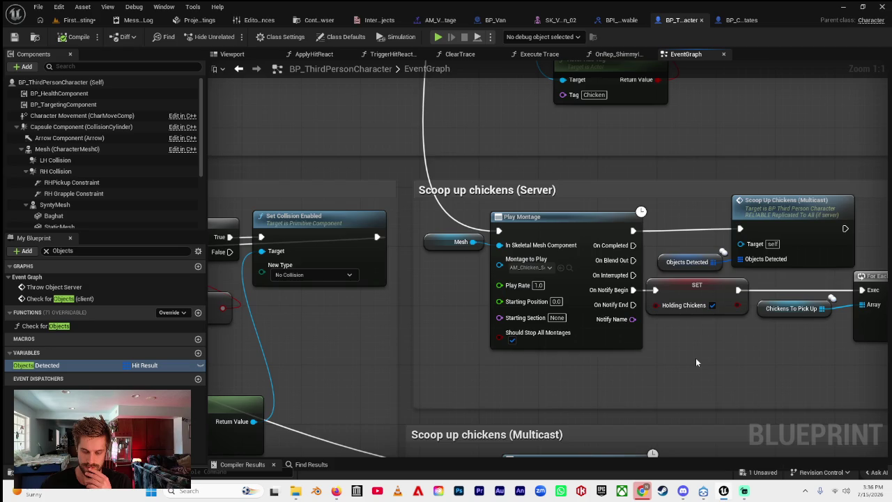
pyautogui.scroll(-5, 695, 358)
pyautogui.scroll(4, 668, 324)
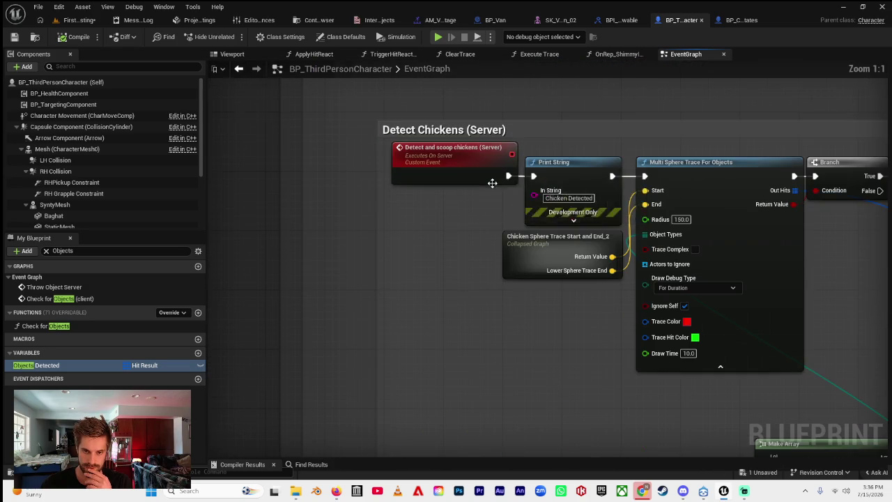
pyautogui.click(480, 173)
pyautogui.moveTo(480, 173)
pyautogui.mouseDown()
pyautogui.moveTo(330, 254)
pyautogui.moveTo(395, 264)
pyautogui.mouseUp()
pyautogui.scroll(-4, 394, 264)
# Frame the Scoop up chickens Server and Multicast groups and confirm the multicast montage is unchanged.
pyautogui.moveTo(551, 328)
pyautogui.mouseDown()
pyautogui.moveTo(488, 348)
pyautogui.moveTo(446, 377)
pyautogui.mouseUp()
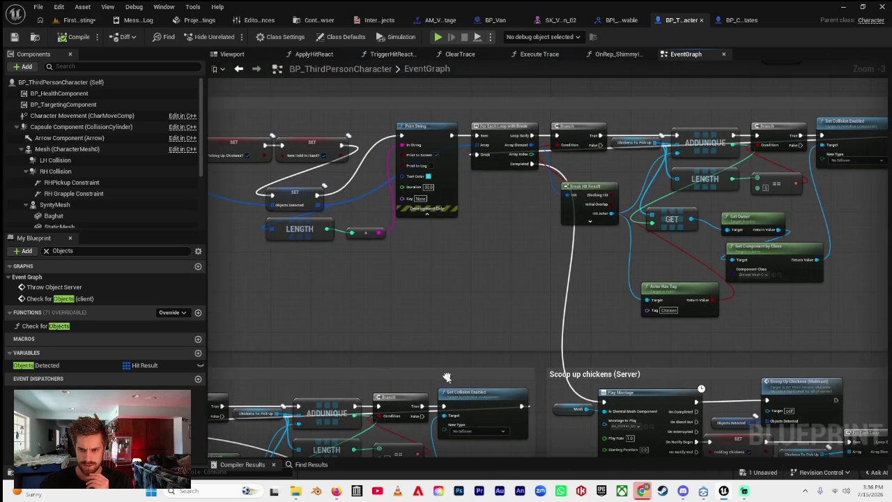
pyautogui.moveTo(467, 335)
pyautogui.mouseDown()
pyautogui.moveTo(438, 309)
pyautogui.moveTo(334, 286)
pyautogui.mouseUp()
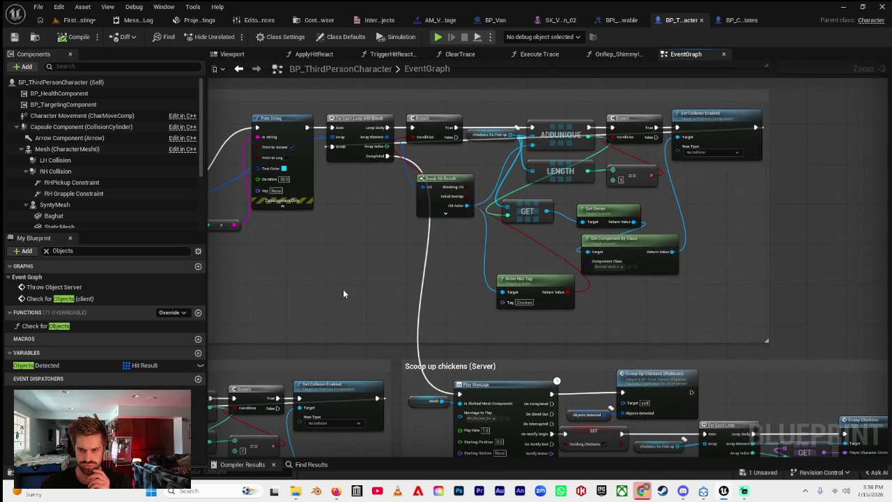
pyautogui.moveTo(456, 294); pyautogui.dragTo(451, 205)
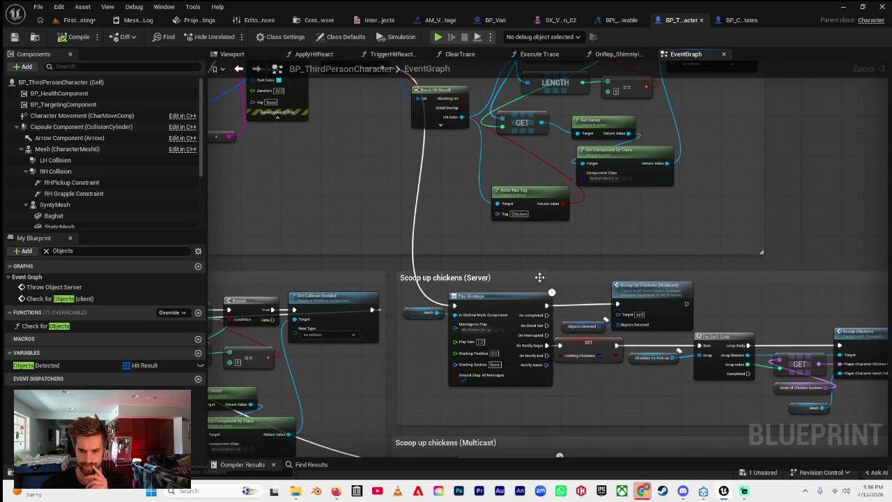
pyautogui.moveTo(499, 297)
pyautogui.mouseDown()
pyautogui.moveTo(850, 444)
pyautogui.moveTo(553, 369)
pyautogui.moveTo(498, 287)
pyautogui.moveTo(523, 267)
pyautogui.mouseUp()
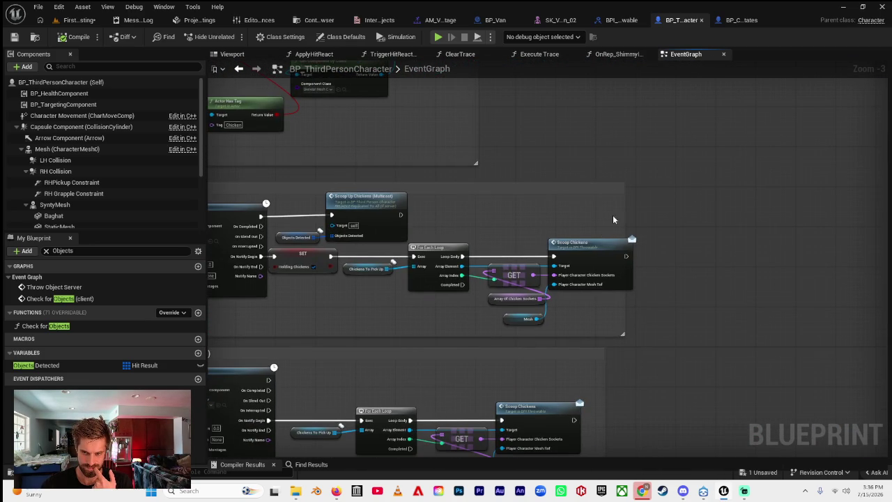
pyautogui.moveTo(463, 284); pyautogui.dragTo(716, 237)
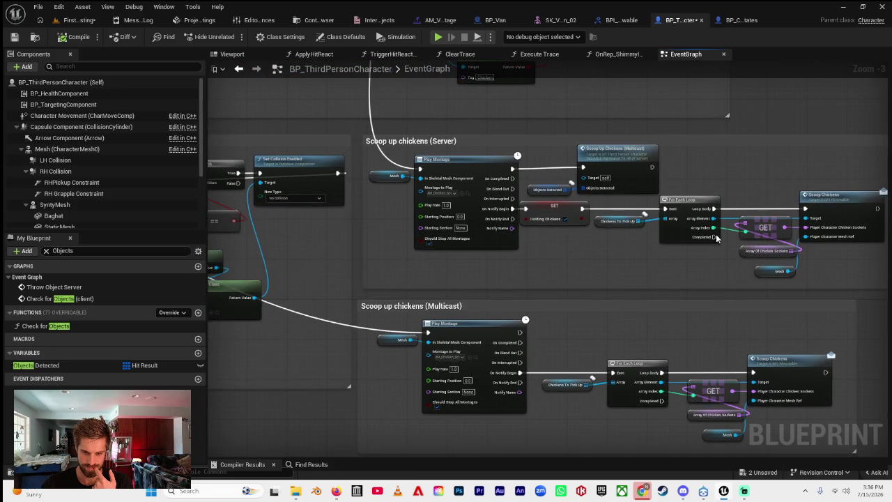
pyautogui.click(461, 358)
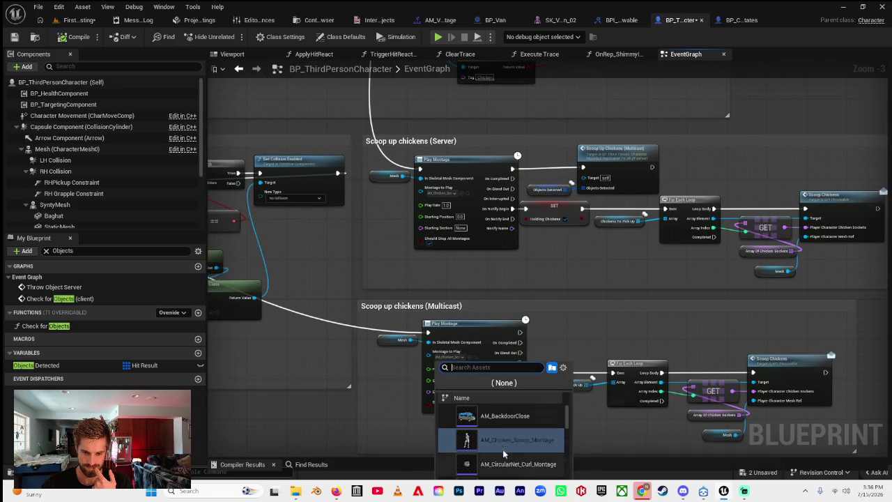
pyautogui.click(395, 406)
pyautogui.moveTo(394, 407)
pyautogui.mouseDown()
pyautogui.moveTo(629, 395)
pyautogui.moveTo(343, 304)
pyautogui.moveTo(509, 313)
pyautogui.moveTo(625, 297)
pyautogui.mouseUp()
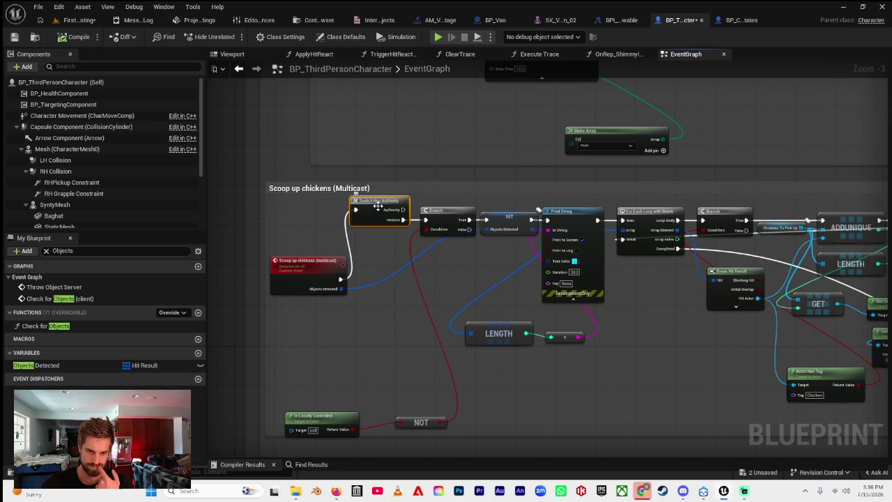
# Delete Switch Has Authority and wire the multicast scoop event directly into the Branch.
pyautogui.press('Delete')
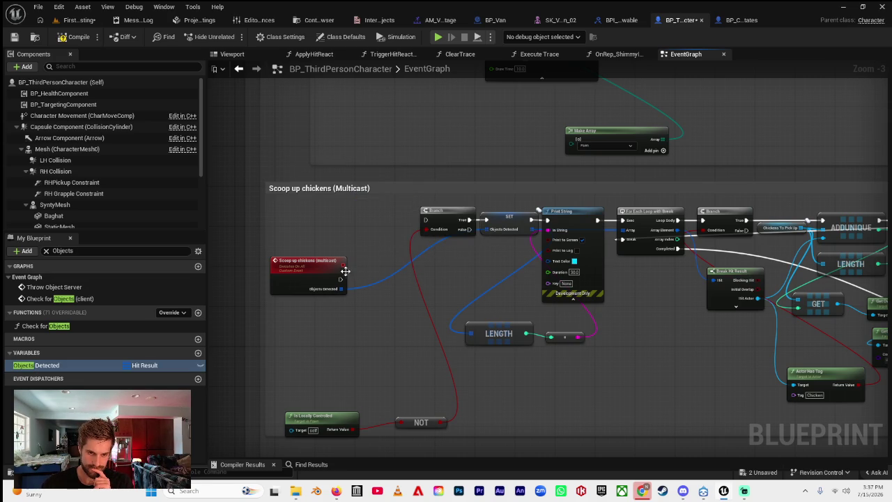
pyautogui.moveTo(340, 280); pyautogui.dragTo(351, 277)
pyautogui.moveTo(418, 226); pyautogui.dragTo(425, 219)
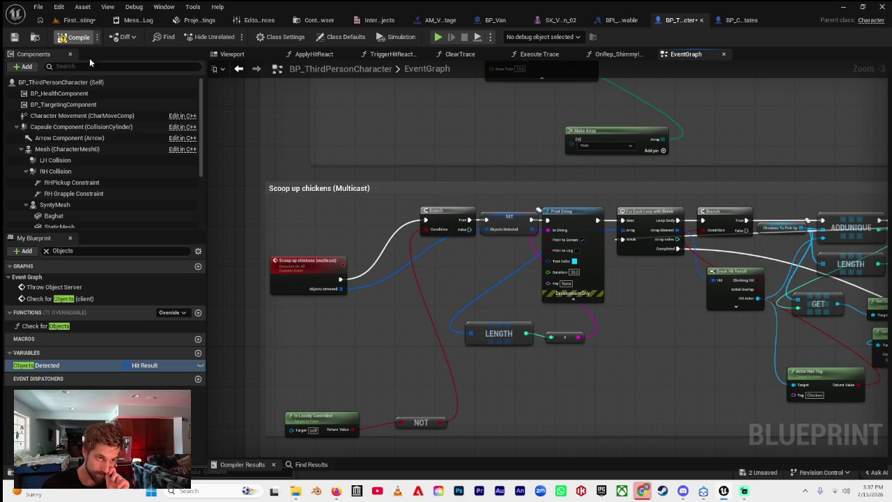
pyautogui.click(73, 19)
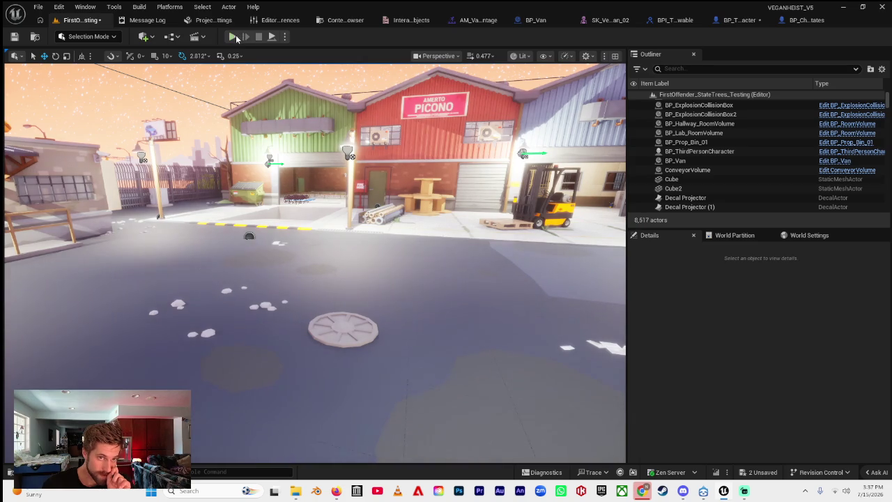
# Dock the editor left of the notes, start a two-player session, and snap the client right.
pyautogui.press('super+Left')
pyautogui.press('Return')
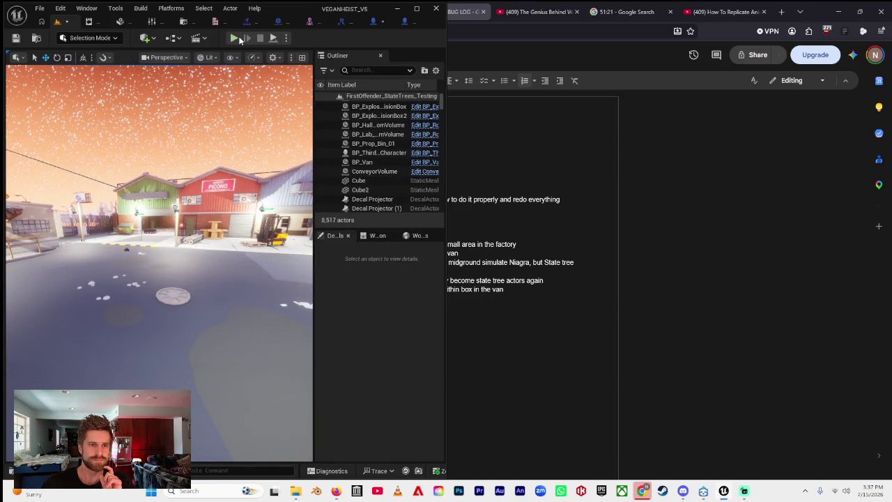
pyautogui.hotkey('alt', 'p')
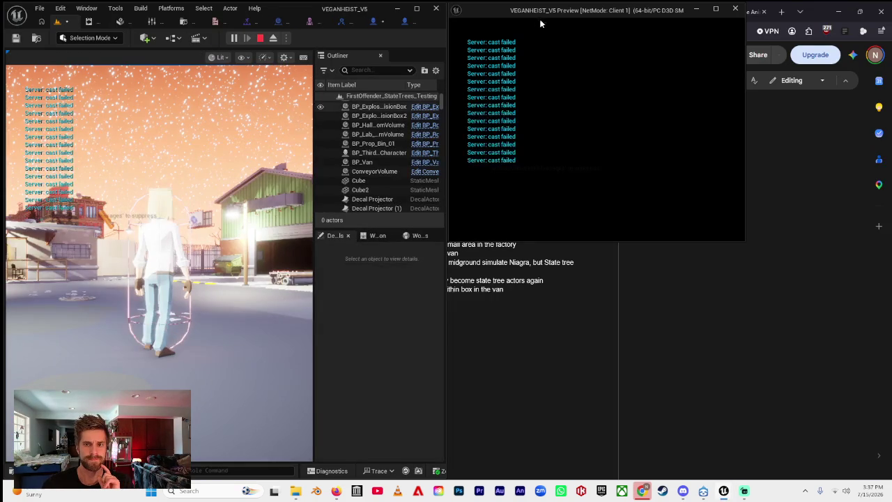
pyautogui.moveTo(560, 17)
pyautogui.mouseDown()
pyautogui.moveTo(695, 161)
pyautogui.moveTo(891, 238)
pyautogui.mouseUp()
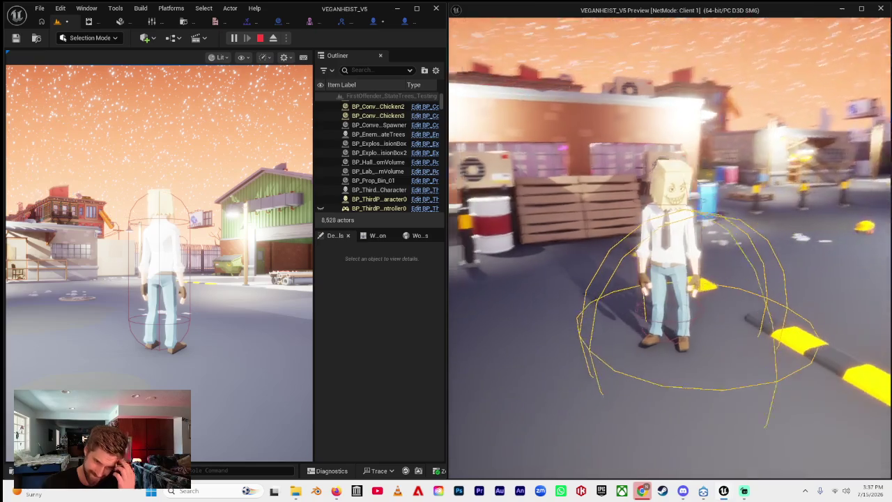
# Move the client and server characters toward the chickens, then stop play and maximize the editor.
pyautogui.press('w')
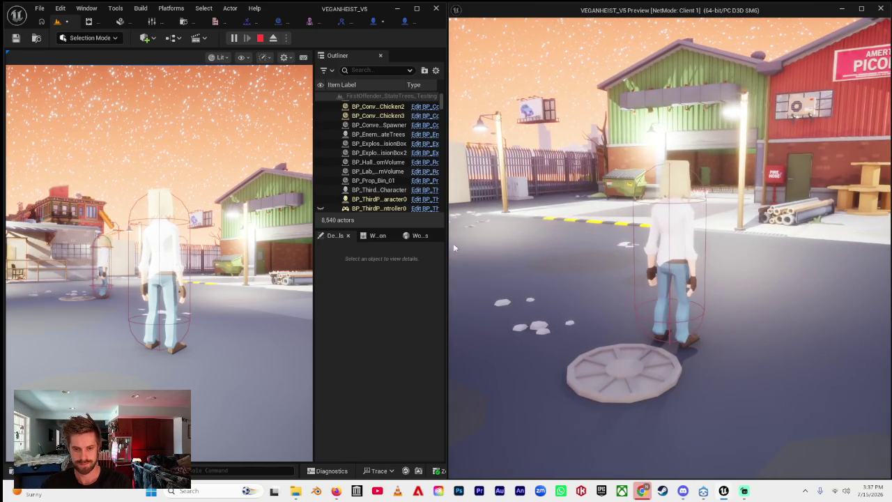
pyautogui.click(209, 244)
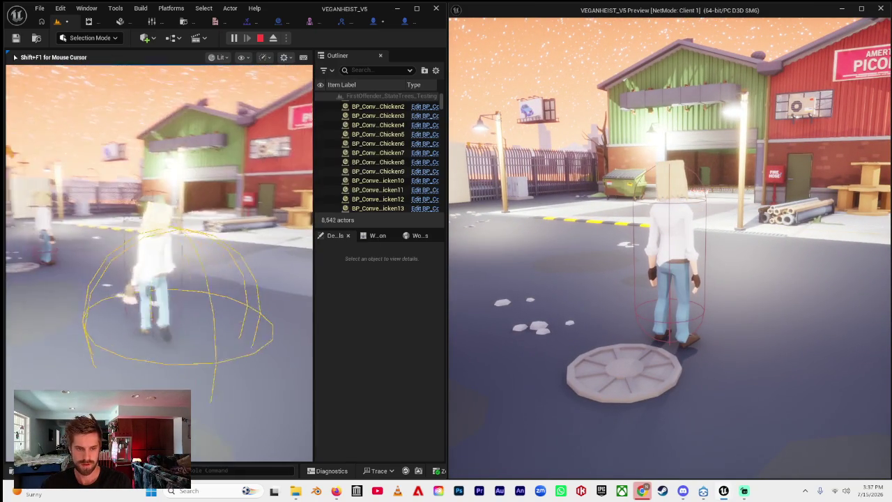
pyautogui.press('w')
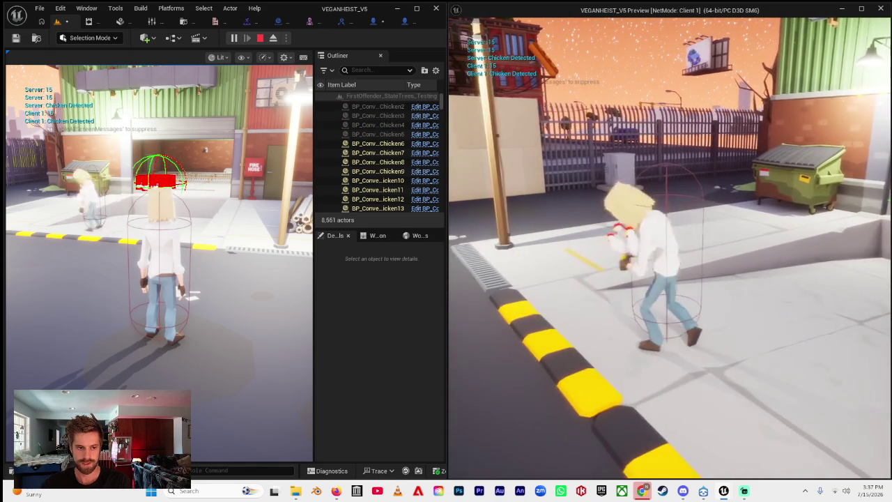
pyautogui.hotkey('alt', 'Tab')
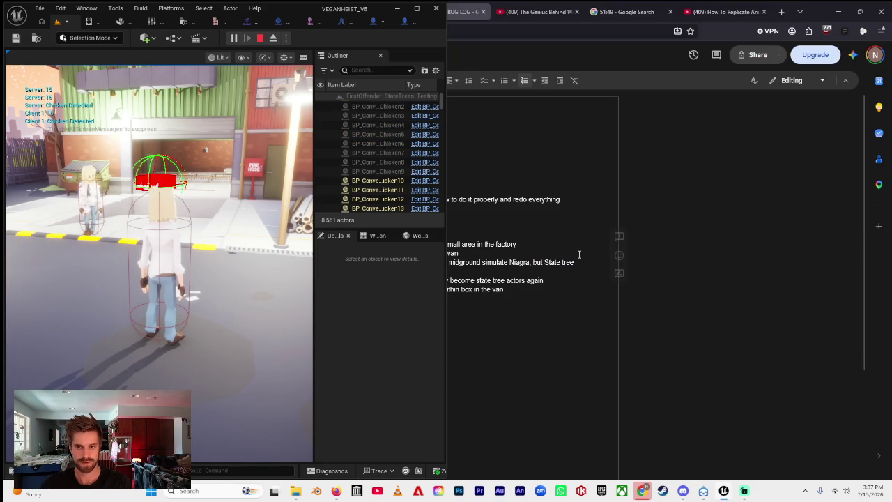
pyautogui.press('Escape')
pyautogui.click(416, 9)
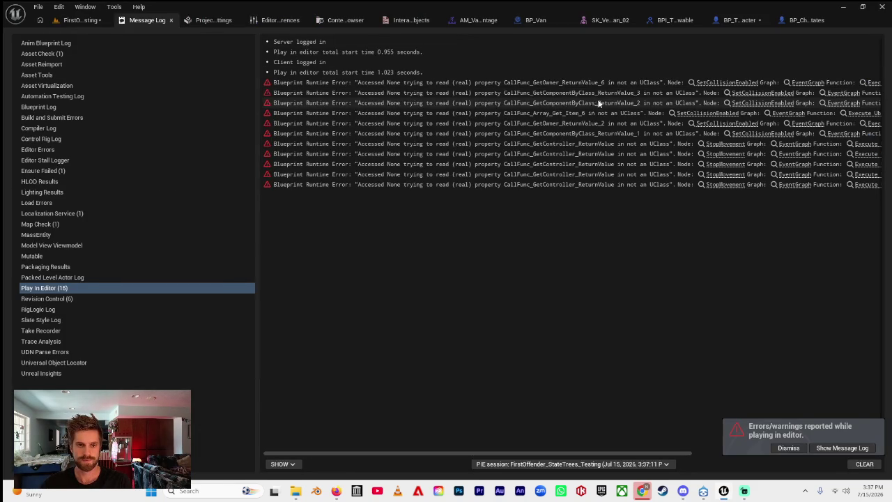
# Look over the BP_Chicken_States and BP_ThirdPersonCharacter blueprints.
pyautogui.click(802, 20)
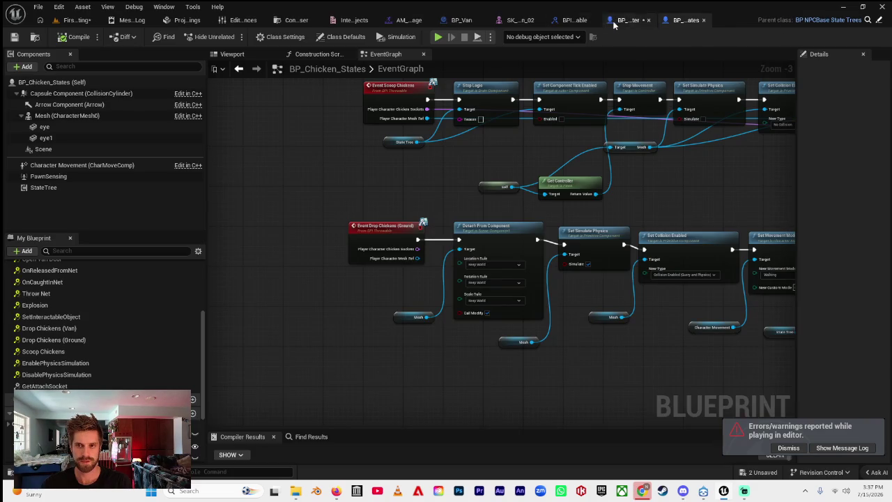
pyautogui.click(614, 21)
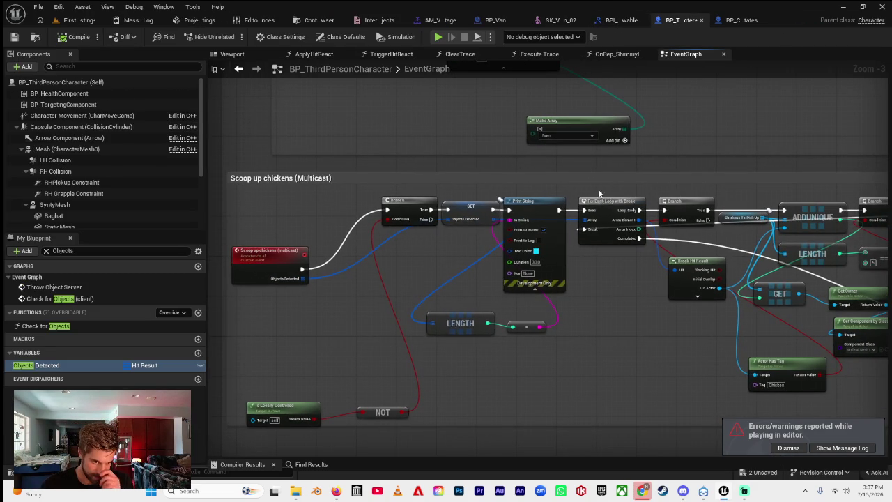
pyautogui.scroll(-1, 636, 239)
pyautogui.scroll(-2, 439, 278)
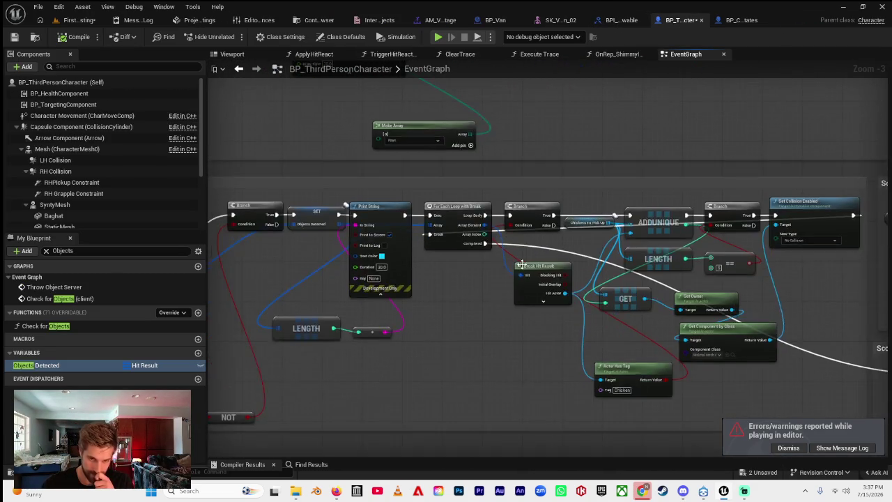
pyautogui.scroll(5, 532, 171)
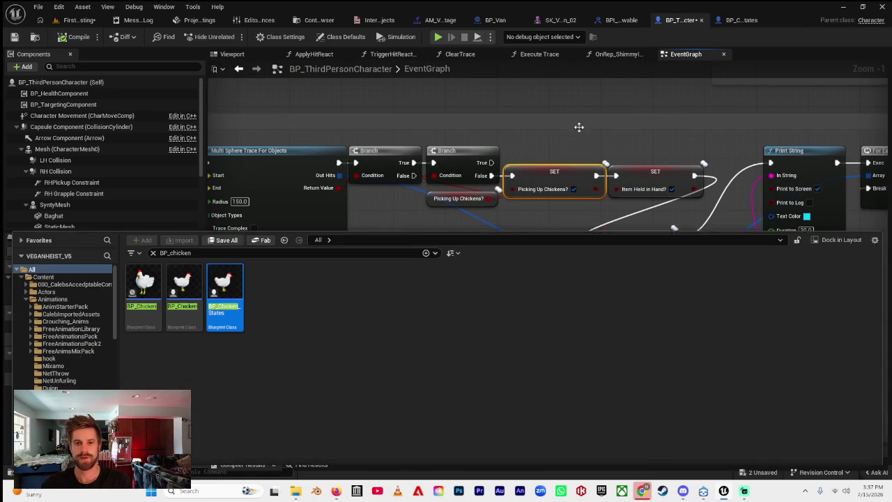
# Search the assets for ABP_ and open the ABP_Manny animation blueprint.
pyautogui.hotkey('ctrl', 'space')
pyautogui.click(150, 244)
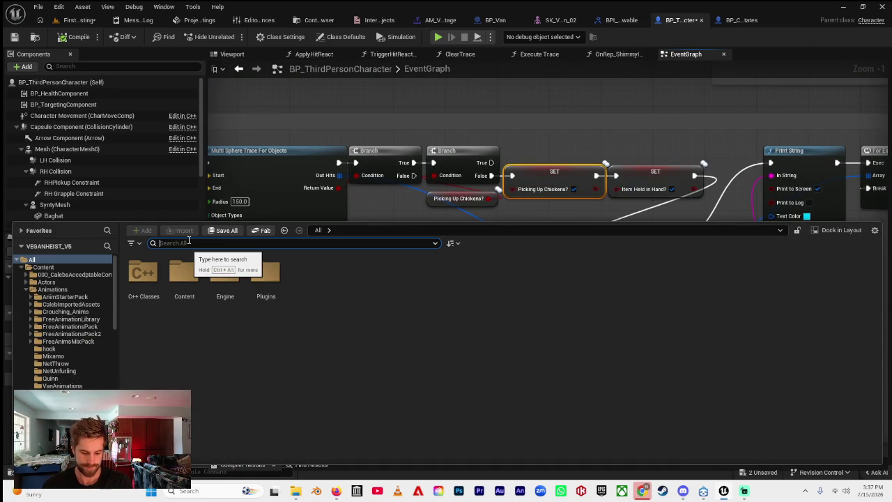
pyautogui.write('ABP_')
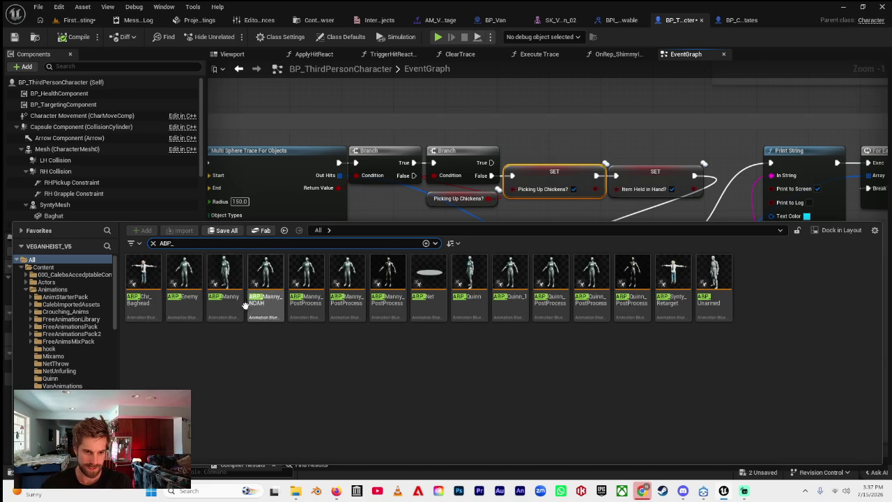
pyautogui.doubleClick(227, 302)
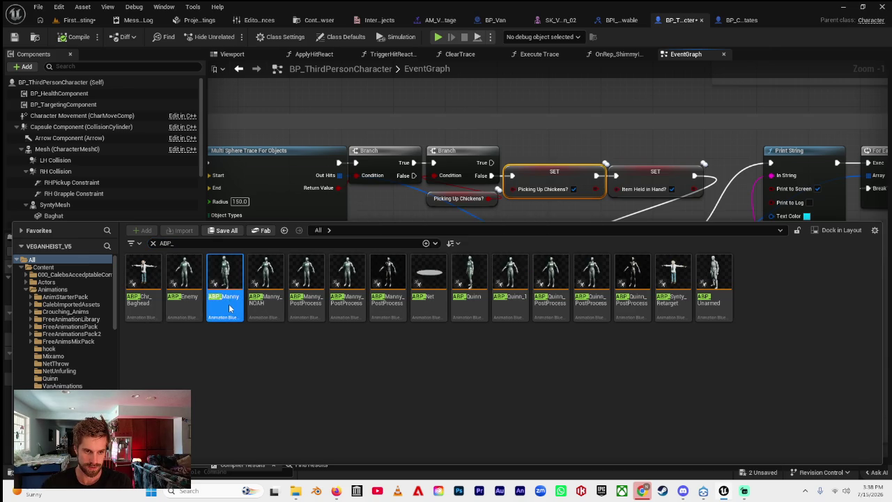
pyautogui.scroll(-5, 105, 389)
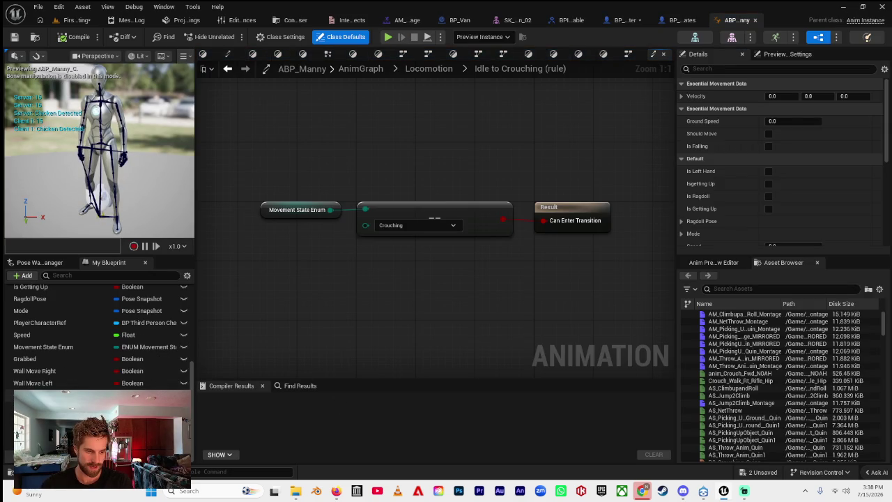
# Inspect the Idle to Holding Chickens transition rule in the Locomotion state machine.
pyautogui.scroll(5, 63, 368)
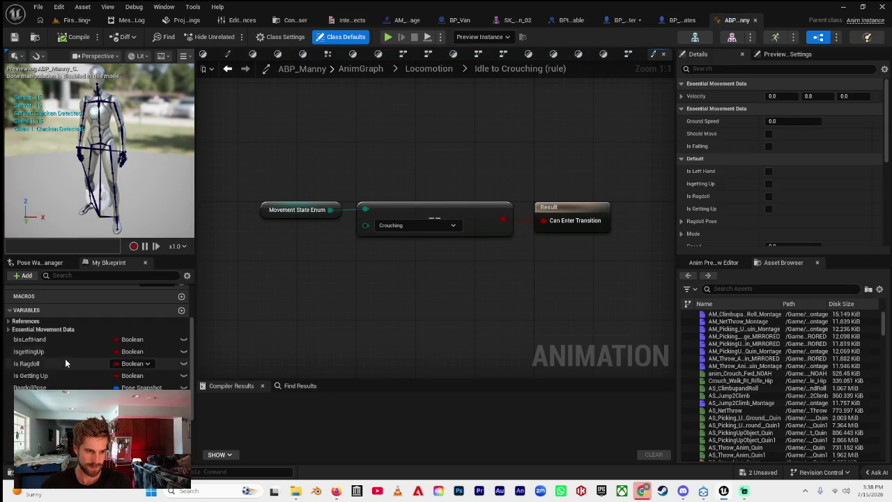
pyautogui.scroll(-1, 64, 359)
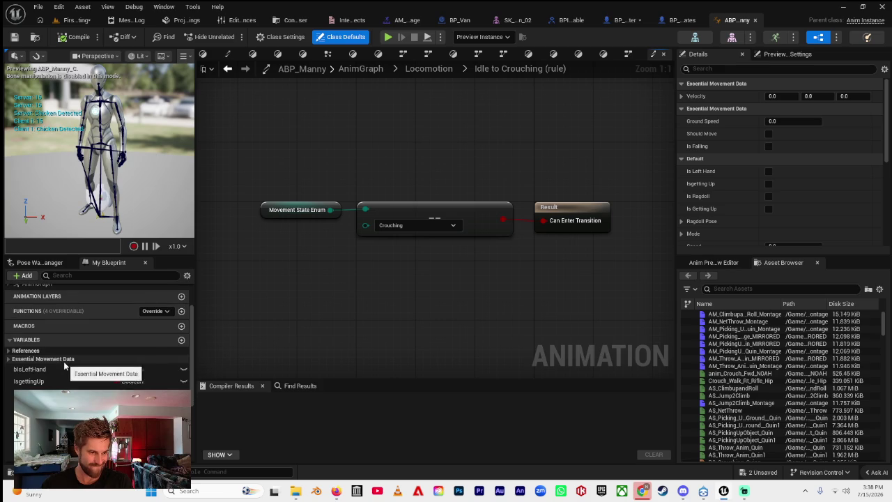
pyautogui.click(419, 69)
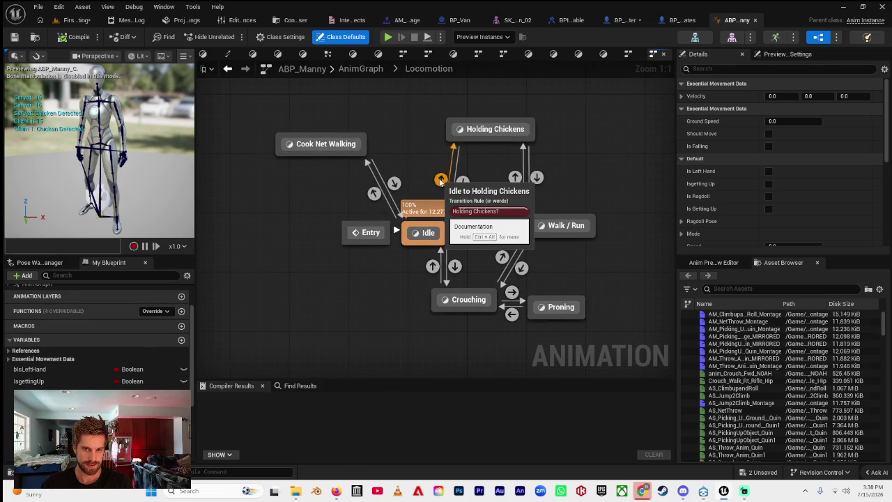
pyautogui.click(440, 180)
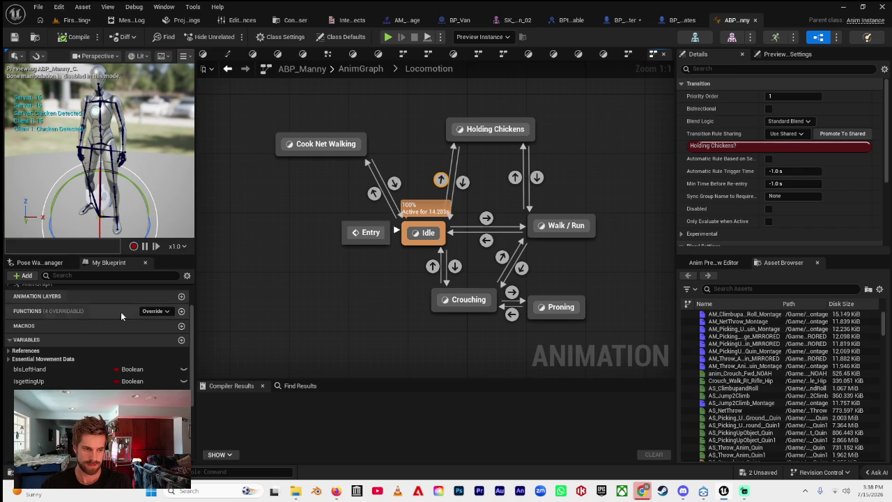
# Review the Holding Chickens setter nodes in ABP_Manny's EventGraph, then return to BP_ThirdPersonCharacter.
pyautogui.scroll(2, 62, 300)
pyautogui.doubleClick(65, 302)
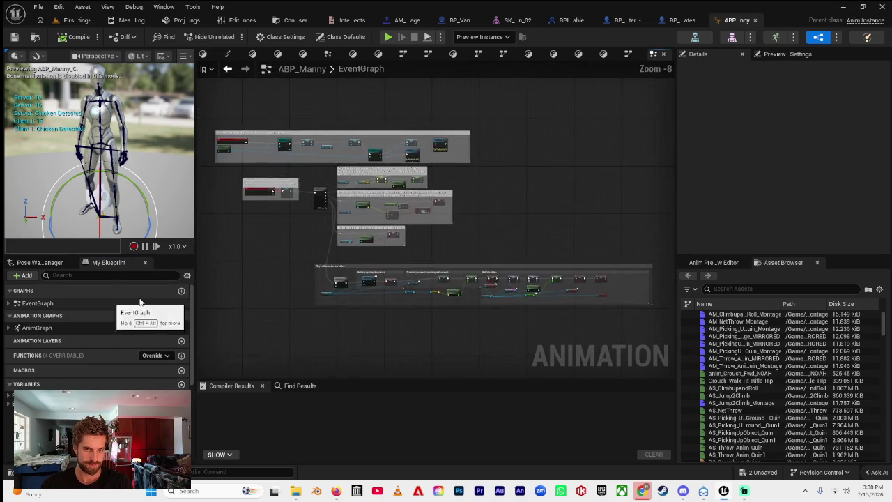
pyautogui.scroll(7, 499, 273)
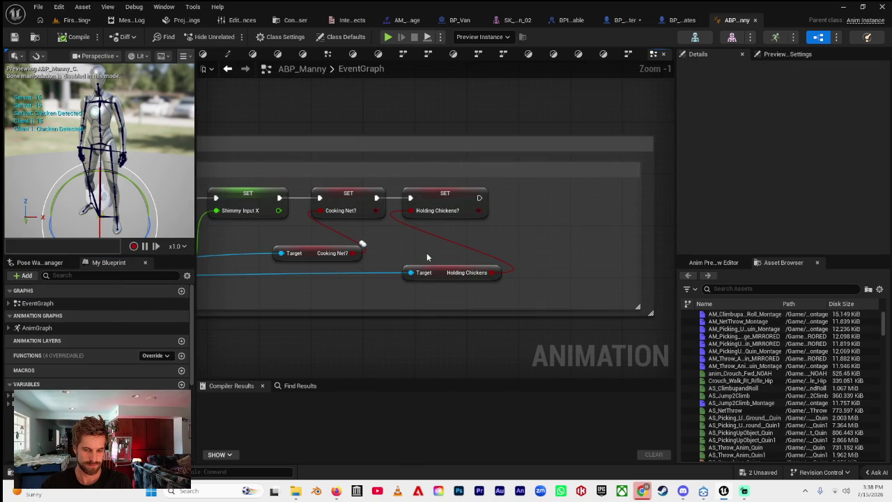
pyautogui.scroll(-2, 426, 253)
pyautogui.moveTo(490, 288)
pyautogui.mouseDown()
pyautogui.moveTo(531, 288)
pyautogui.moveTo(314, 293)
pyautogui.mouseUp()
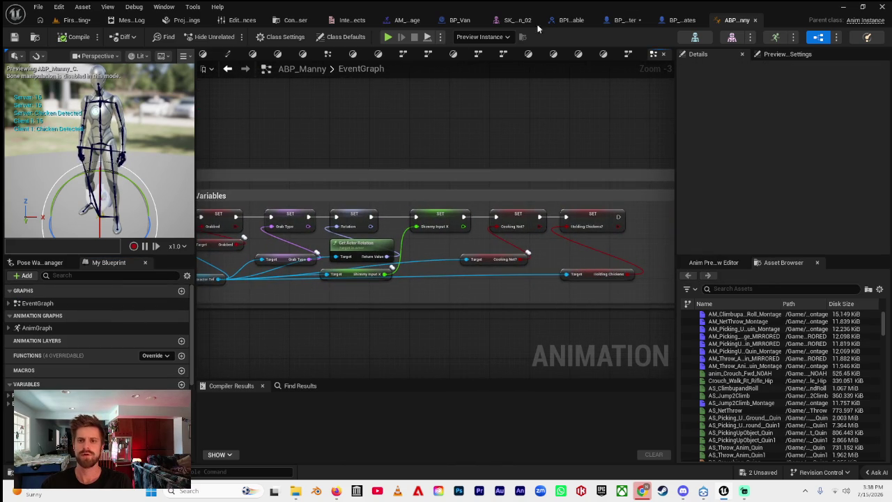
pyautogui.click(615, 23)
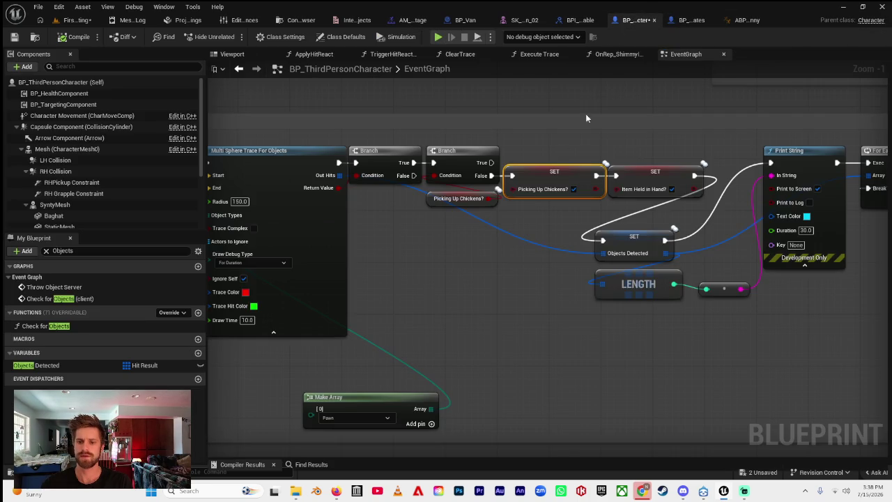
# Shift the Multicast For Each Loop, GET, Scoop Chickens, socket array and Mesh nodes right of Play Montage.
pyautogui.scroll(-2, 453, 262)
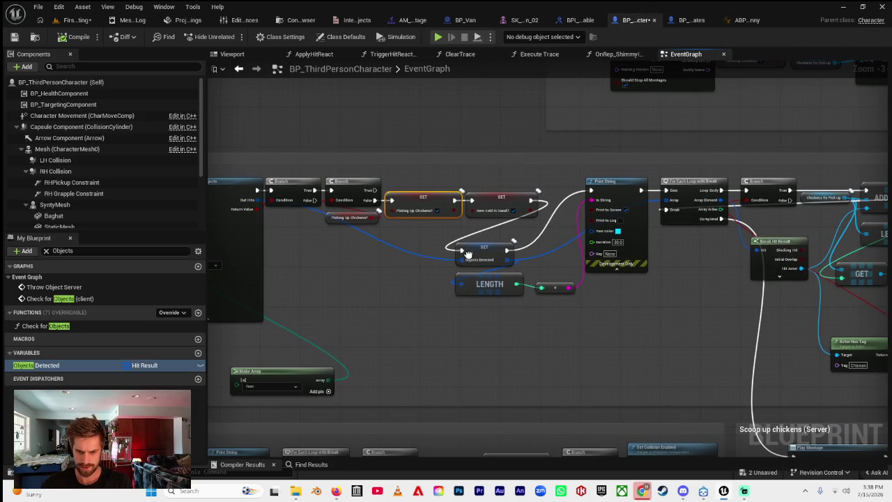
pyautogui.moveTo(365, 272); pyautogui.dragTo(468, 286)
pyautogui.moveTo(704, 316)
pyautogui.mouseDown()
pyautogui.moveTo(375, 303)
pyautogui.moveTo(325, 180)
pyautogui.mouseUp()
pyautogui.moveTo(631, 387)
pyautogui.mouseDown()
pyautogui.moveTo(533, 320)
pyautogui.moveTo(587, 255)
pyautogui.moveTo(641, 301)
pyautogui.mouseUp()
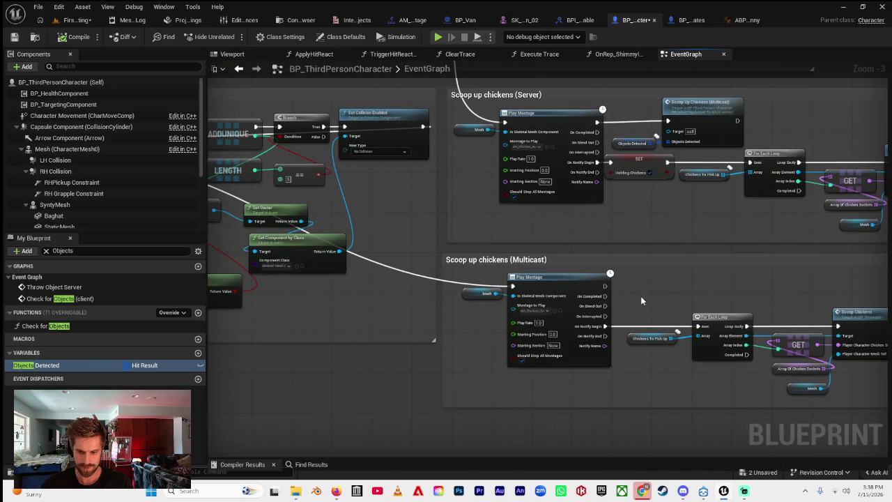
pyautogui.moveTo(560, 286); pyautogui.dragTo(411, 450)
pyautogui.moveTo(511, 192)
pyautogui.mouseDown()
pyautogui.moveTo(626, 365)
pyautogui.moveTo(759, 421)
pyautogui.mouseUp()
pyautogui.moveTo(564, 211); pyautogui.dragTo(570, 290)
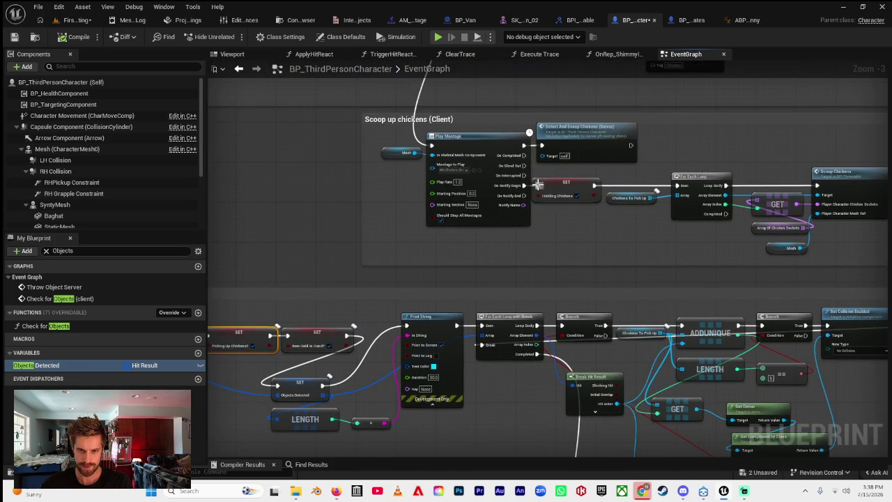
pyautogui.moveTo(597, 357); pyautogui.dragTo(527, 154)
pyautogui.moveTo(615, 328); pyautogui.dragTo(498, 220)
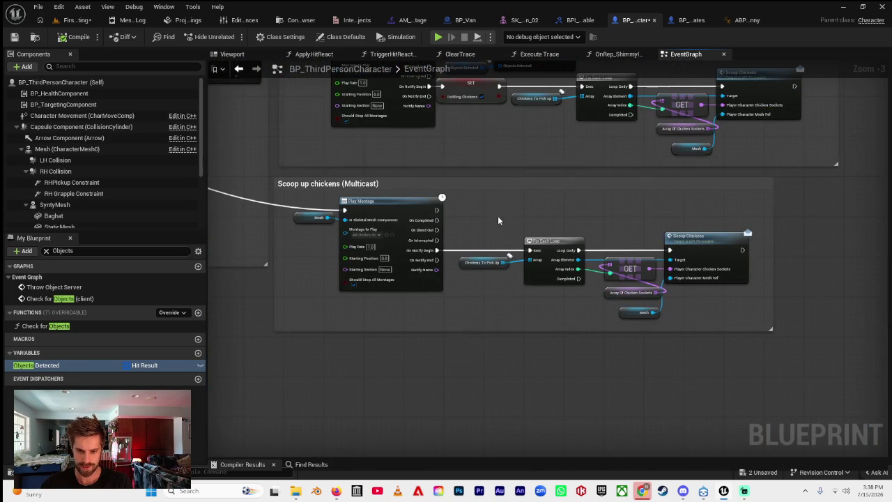
pyautogui.moveTo(610, 312); pyautogui.dragTo(770, 231)
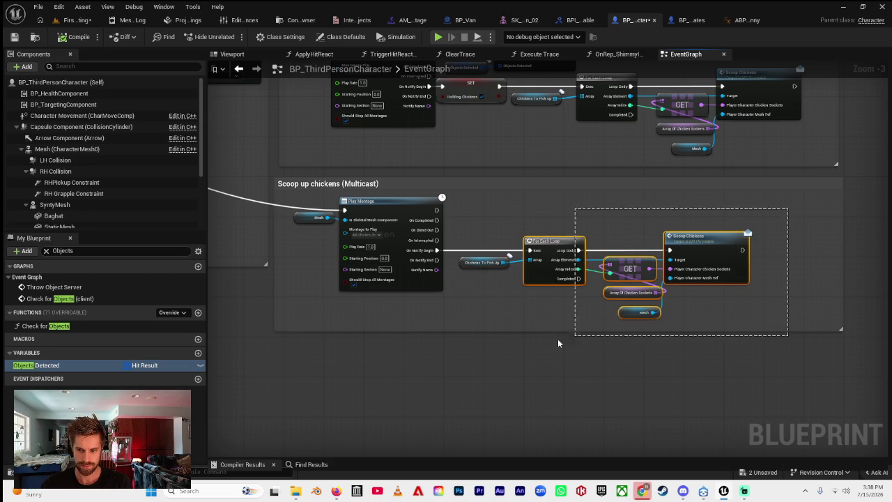
pyautogui.moveTo(550, 264); pyautogui.dragTo(634, 265)
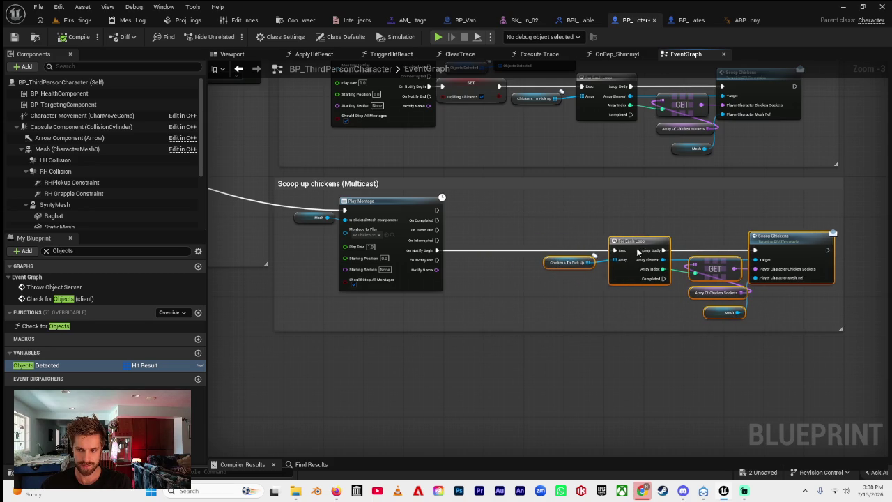
# Filter My Blueprint for Holding and drag Holding Chickens in, deleting the accidental getter.
pyautogui.click(46, 252)
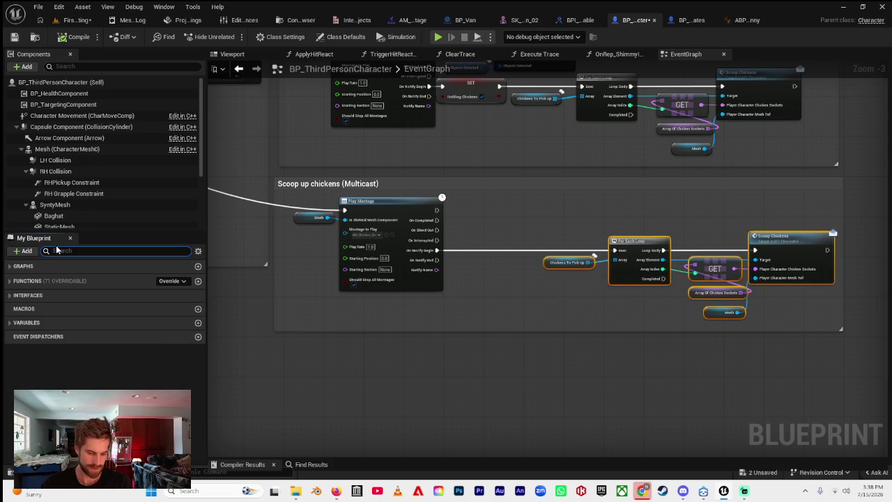
pyautogui.write('Holding')
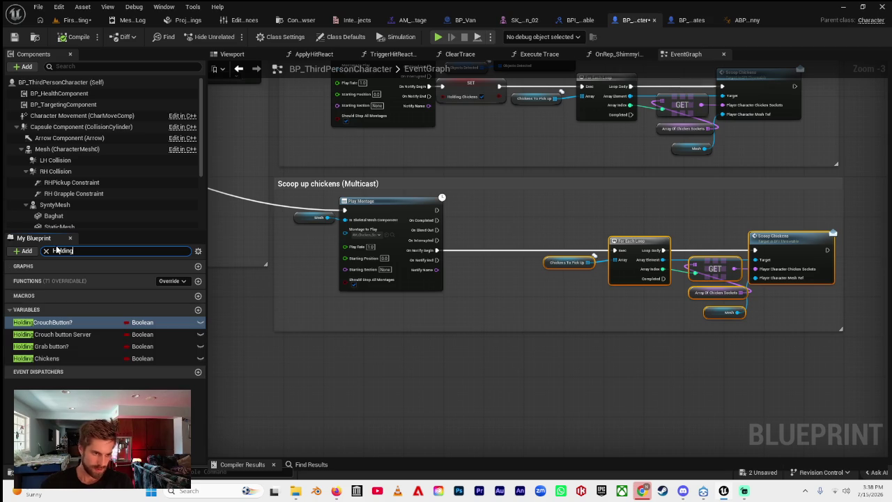
pyautogui.moveTo(42, 358)
pyautogui.mouseDown()
pyautogui.moveTo(471, 277)
pyautogui.moveTo(488, 296)
pyautogui.moveTo(510, 285)
pyautogui.moveTo(489, 284)
pyautogui.mouseUp()
pyautogui.click(495, 299)
pyautogui.press('Delete')
# Drop a SET Holding Chickens on the exec wire into For Each Loop and check its replication.
pyautogui.click(60, 322)
pyautogui.moveTo(50, 357)
pyautogui.mouseDown()
pyautogui.moveTo(438, 269)
pyautogui.moveTo(477, 272)
pyautogui.moveTo(483, 253)
pyautogui.moveTo(465, 250)
pyautogui.mouseUp()
pyautogui.click(494, 294)
pyautogui.moveTo(522, 249); pyautogui.dragTo(540, 251)
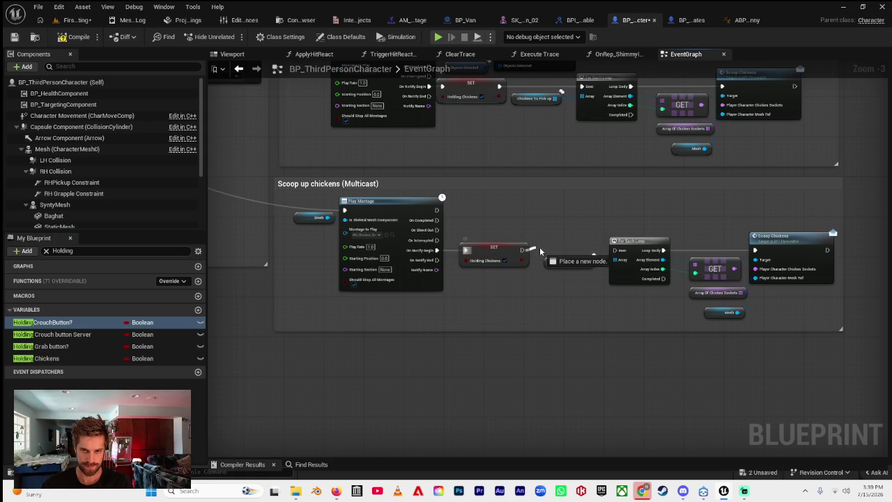
pyautogui.moveTo(616, 251); pyautogui.dragTo(614, 250)
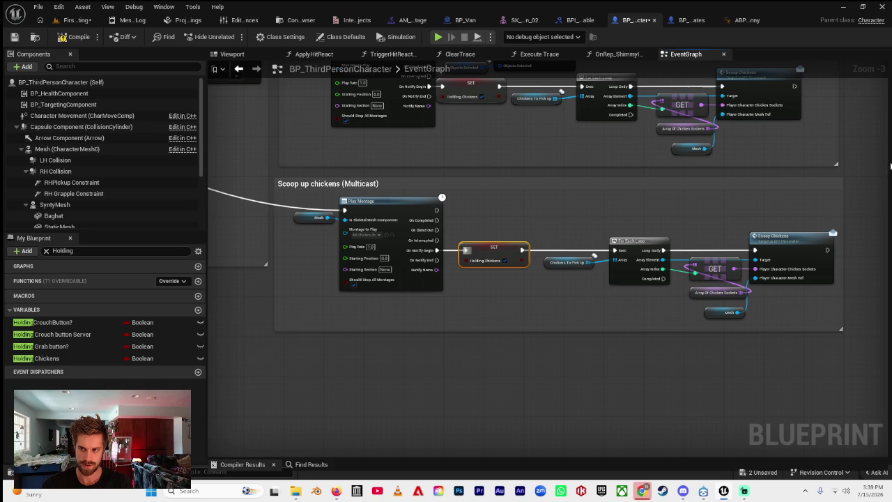
pyautogui.click(887, 162)
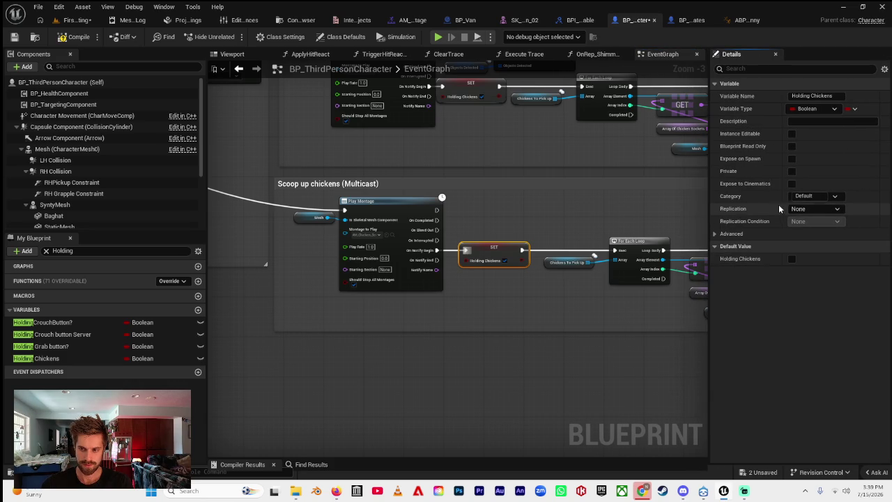
pyautogui.click(804, 210)
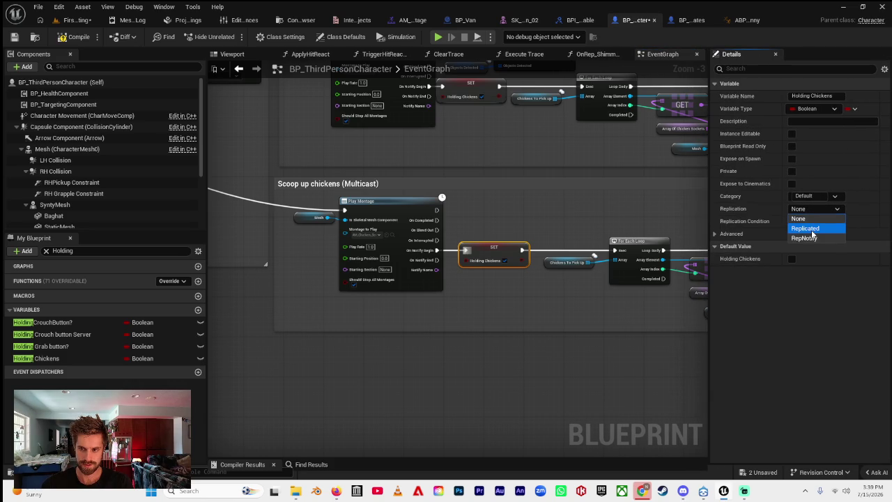
# Start a two-player play session with client and editor windows side by side.
pyautogui.click(74, 20)
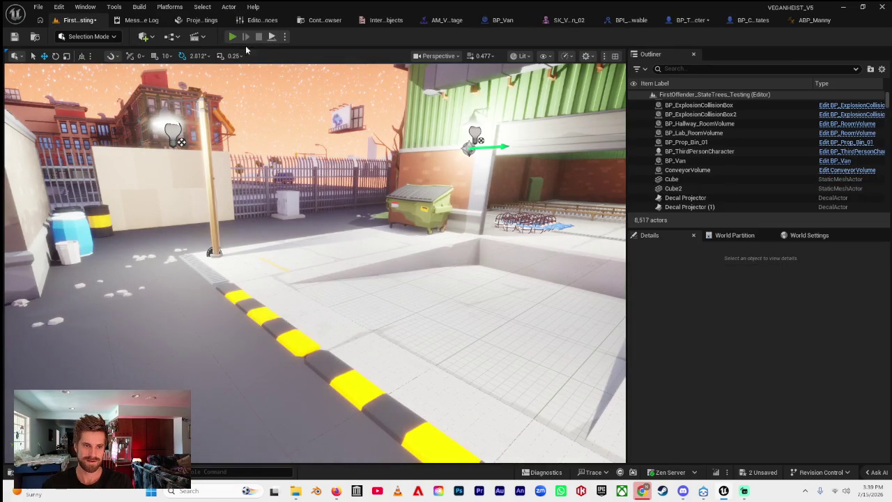
pyautogui.hotkey('alt', 'p')
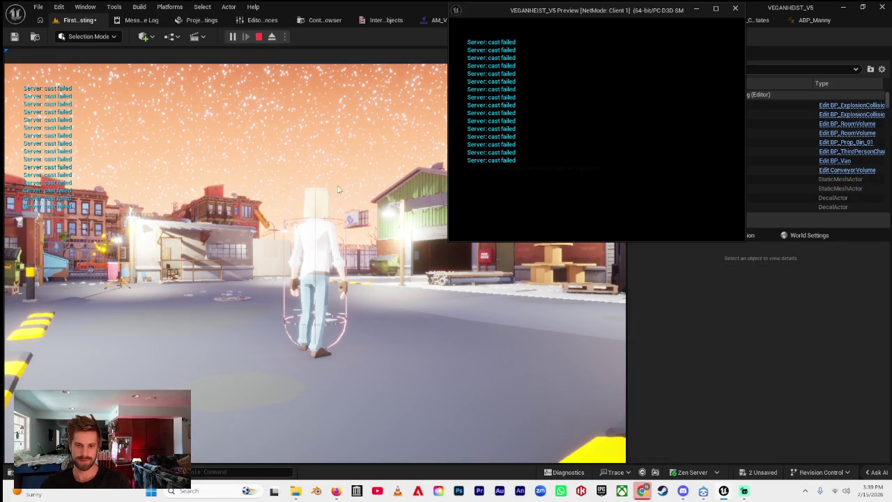
pyautogui.moveTo(544, 11)
pyautogui.mouseDown()
pyautogui.moveTo(608, 129)
pyautogui.moveTo(891, 265)
pyautogui.mouseUp()
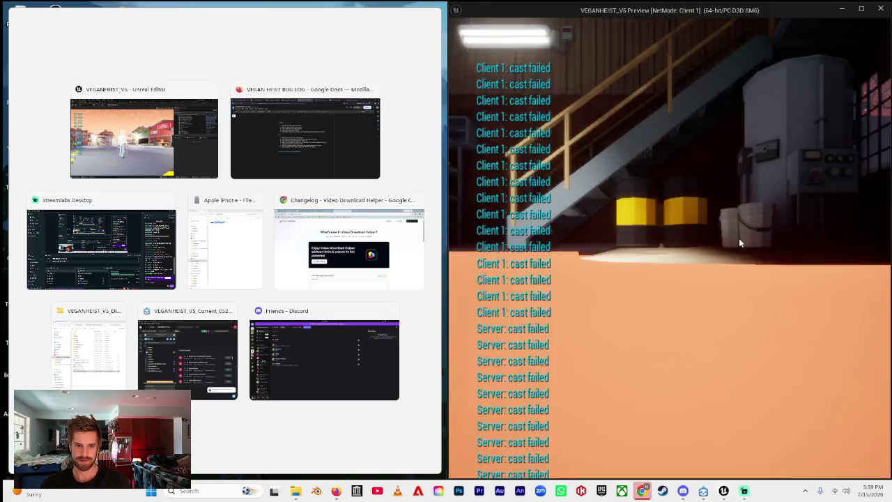
pyautogui.click(117, 168)
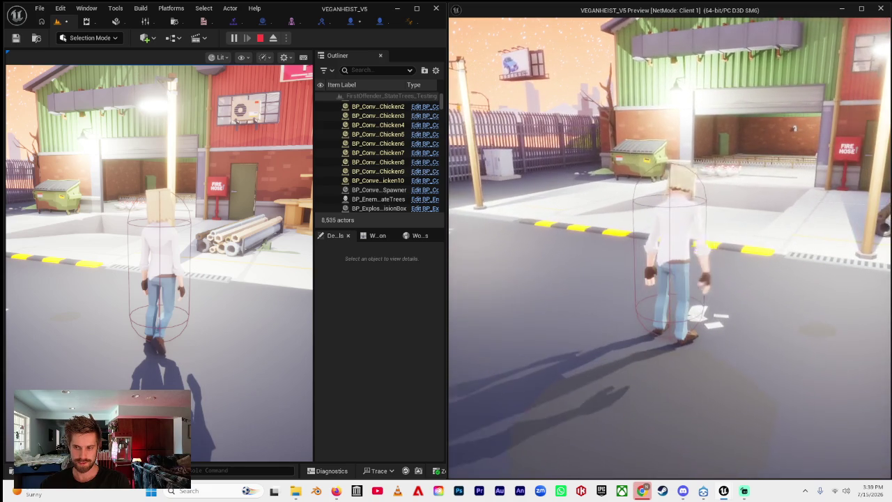
# Run the server character to the chickens, carry them out of the warehouse, then stop play.
pyautogui.click(283, 286)
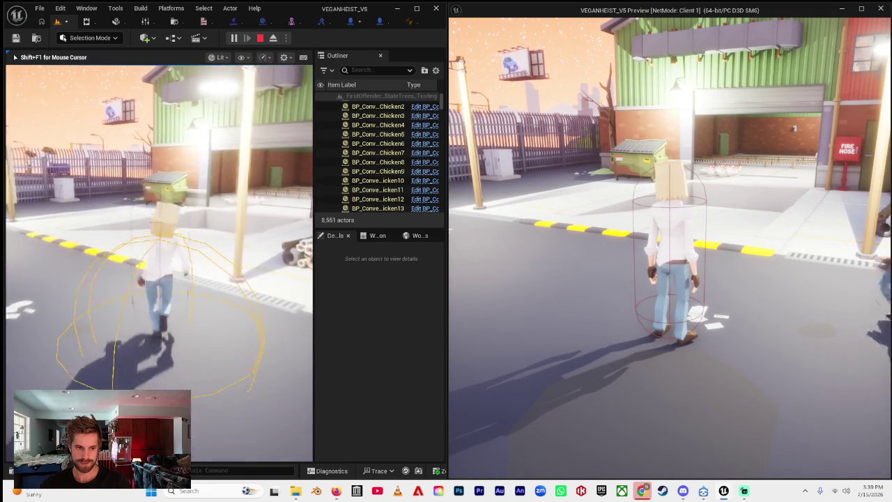
pyautogui.press('w')
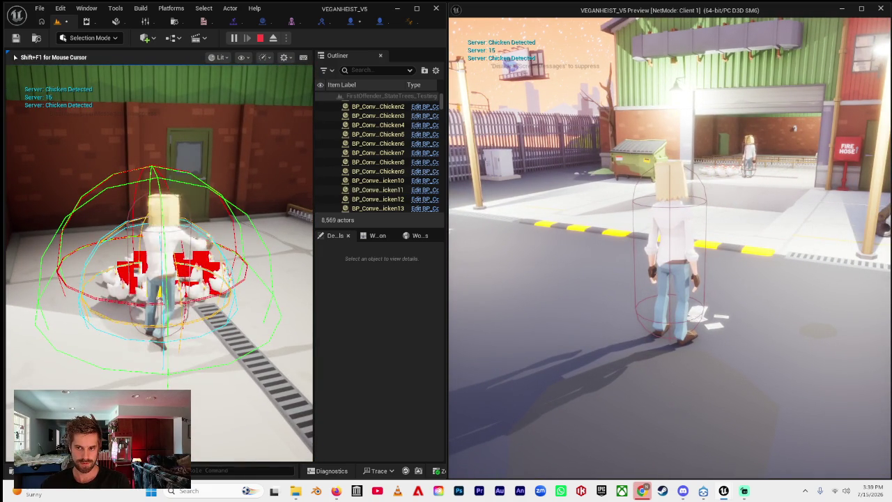
pyautogui.press('w')
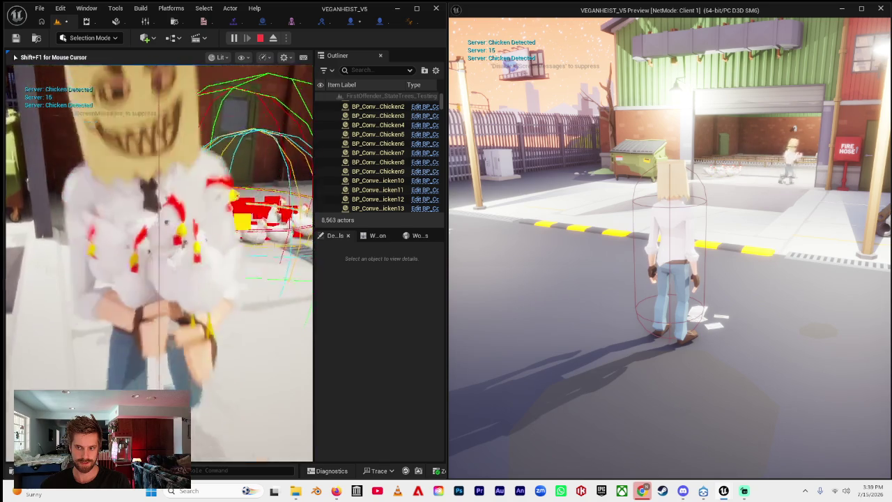
pyautogui.hotkey('alt', 'Tab')
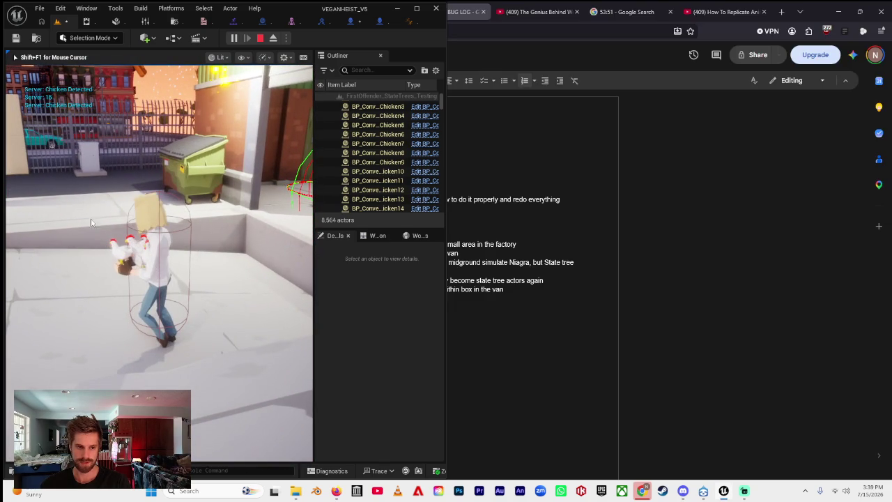
pyautogui.click(260, 38)
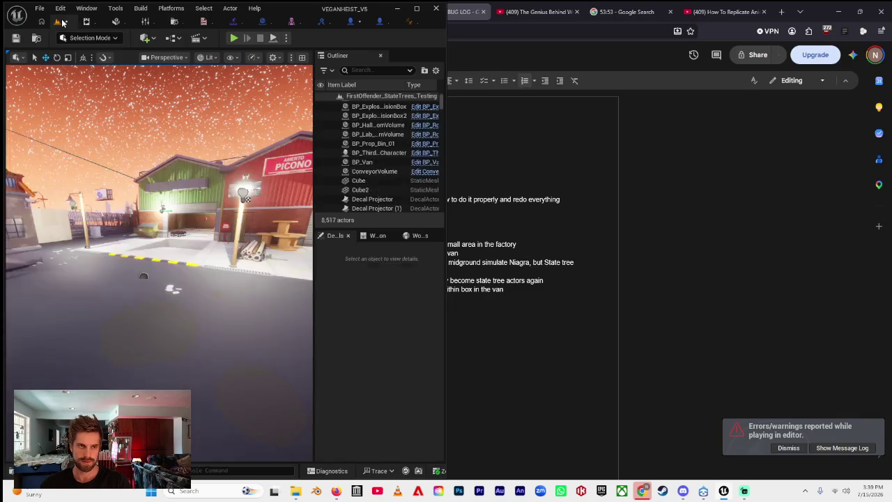
# Start another two-player session and run both client and server characters toward the green building.
pyautogui.hotkey('alt', 'p')
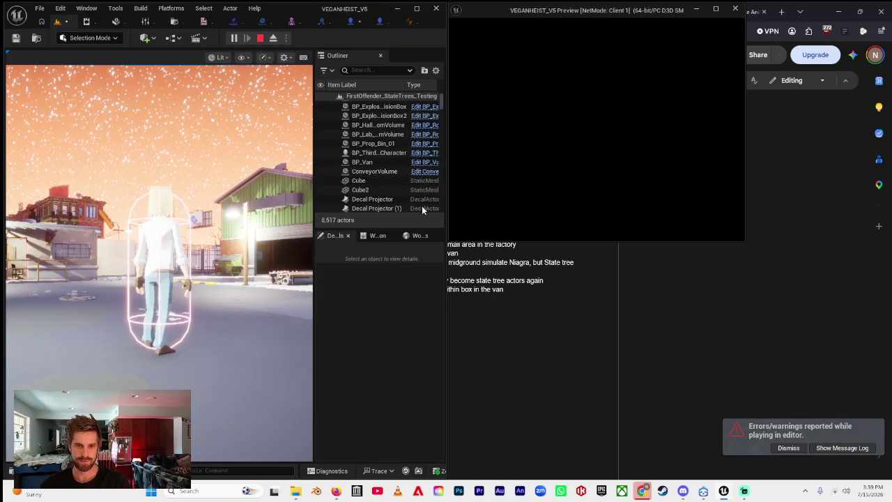
pyautogui.moveTo(574, 15)
pyautogui.mouseDown()
pyautogui.moveTo(770, 221)
pyautogui.moveTo(891, 230)
pyautogui.mouseUp()
pyautogui.press('w')
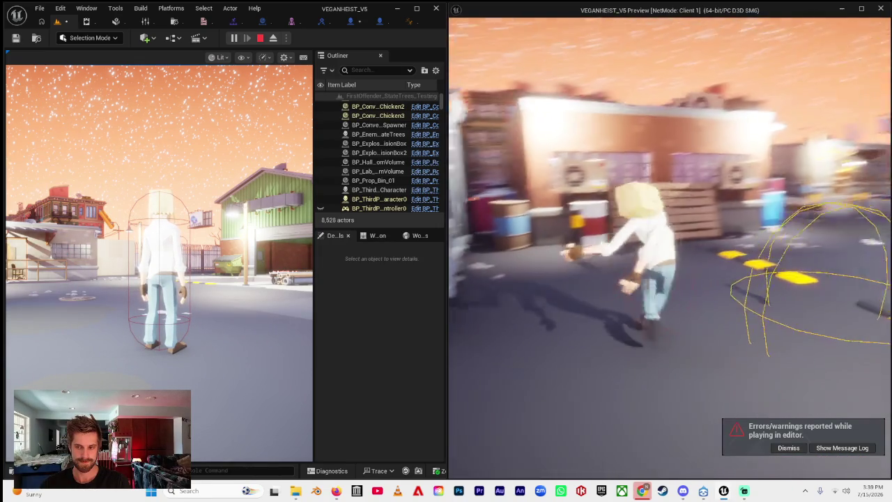
pyautogui.press('w')
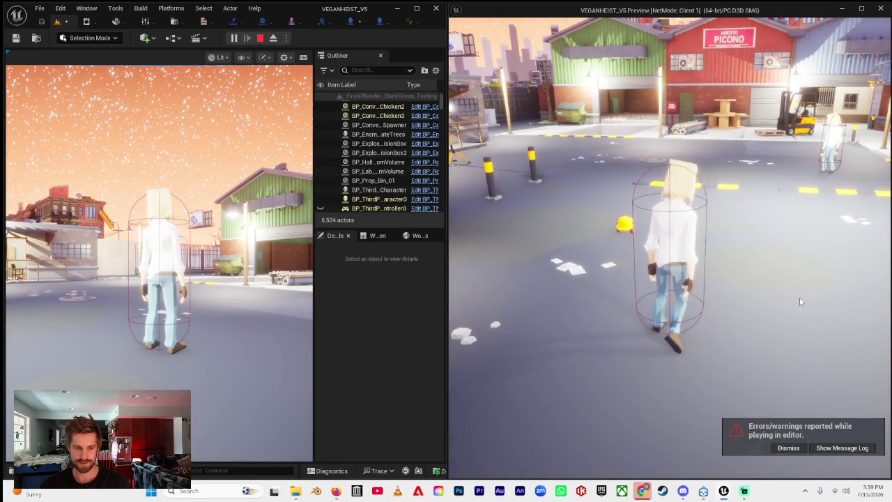
pyautogui.click(188, 248)
pyautogui.press('w')
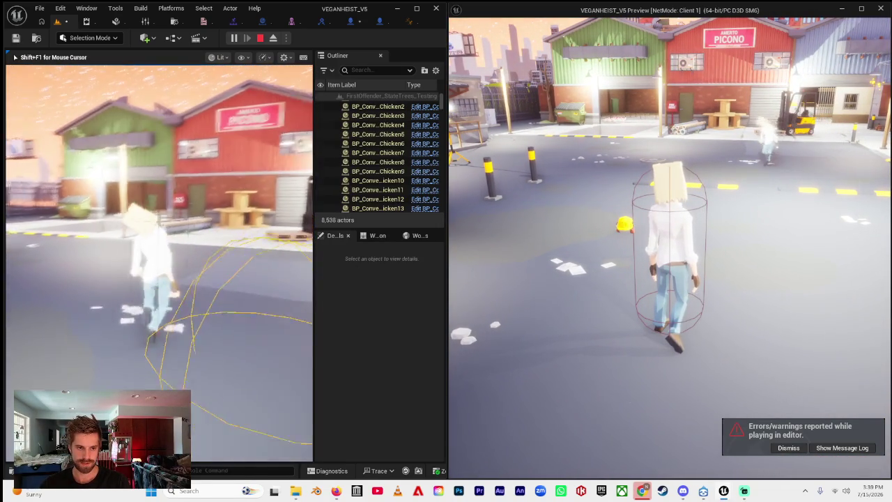
pyautogui.press('w')
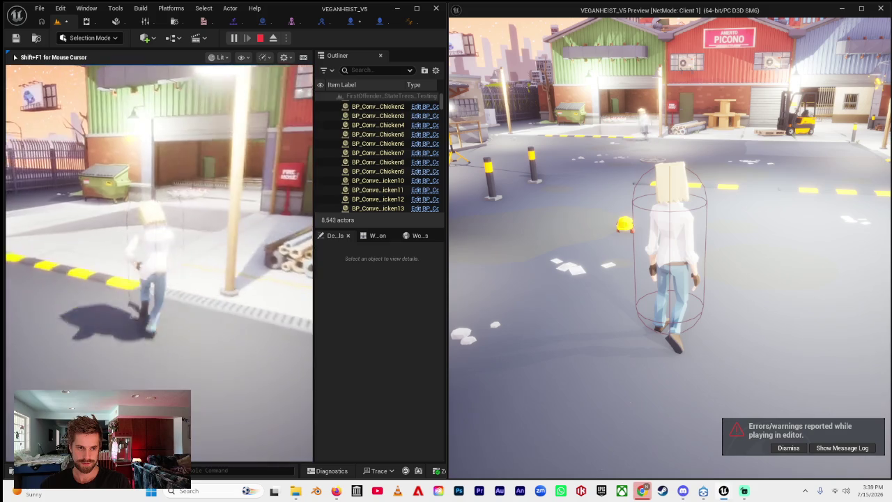
# Run the client character into the chickens, scoop one up, carry it and set it down.
pyautogui.click(669, 251)
pyautogui.press('w')
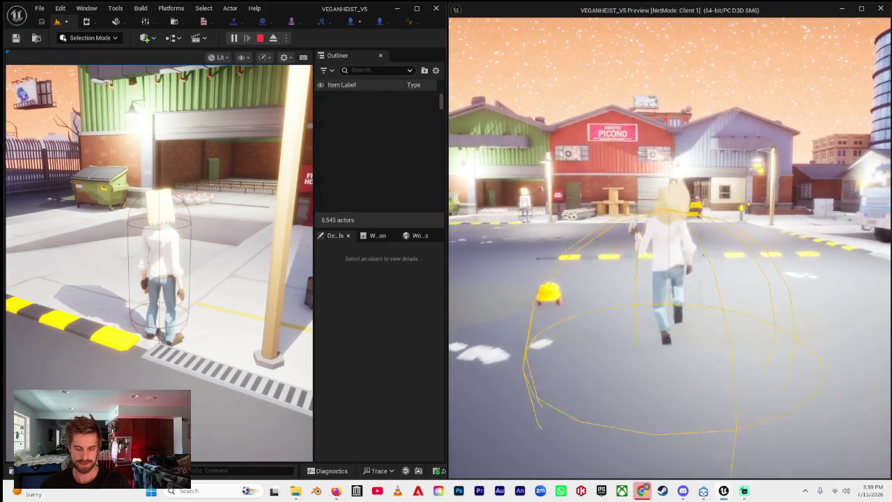
pyautogui.press('w')
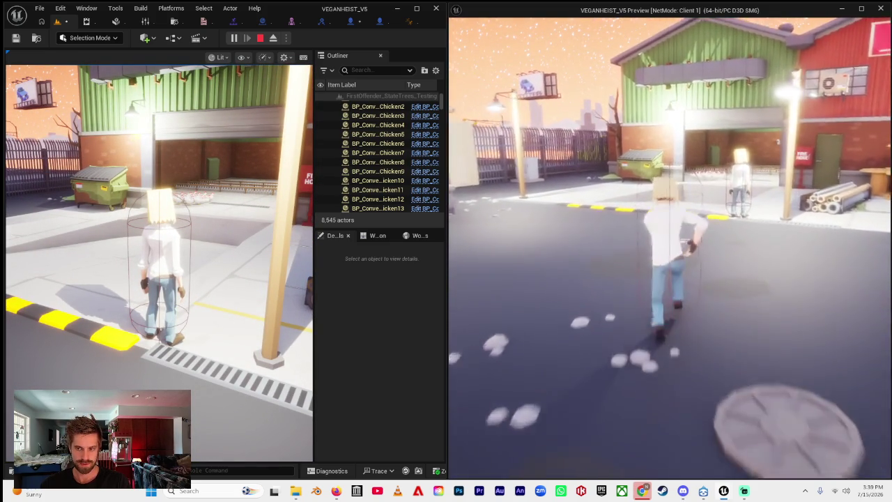
pyautogui.press('w')
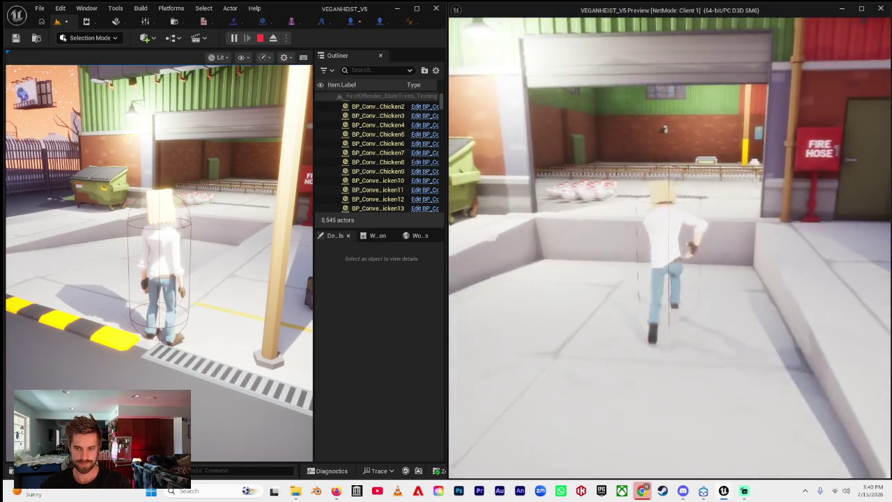
pyautogui.press('w')
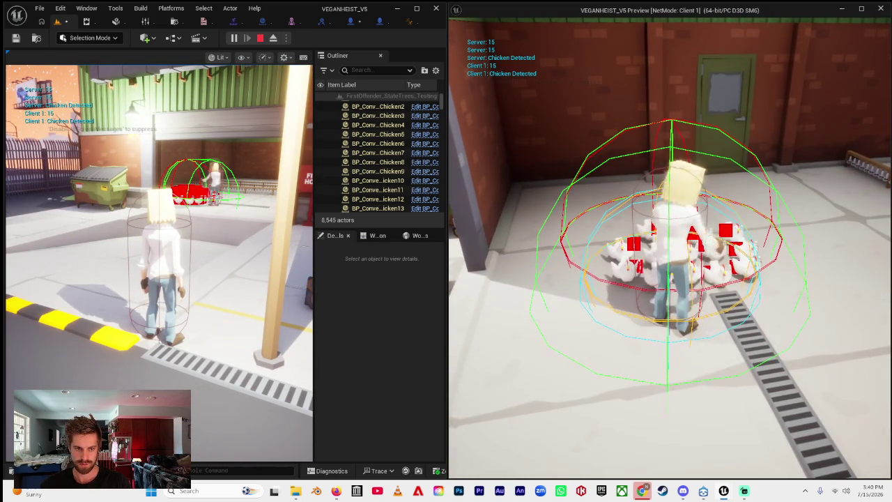
pyautogui.press('e')
pyautogui.press('w')
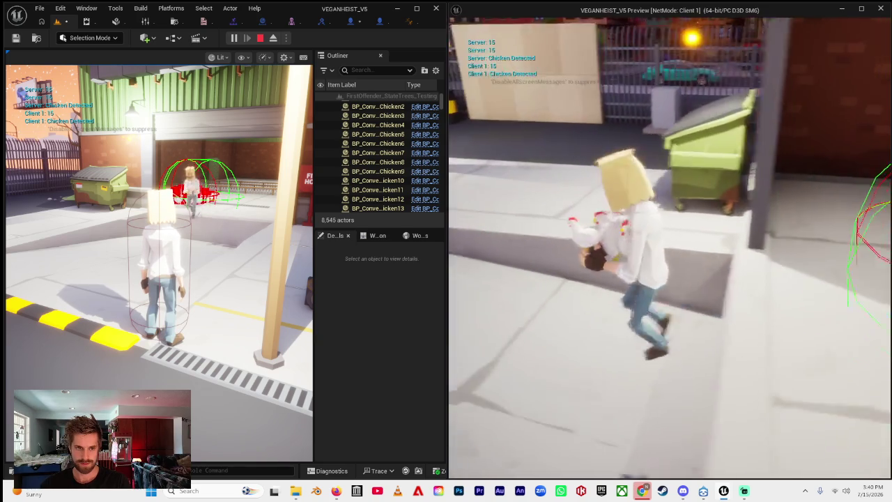
pyautogui.press('e')
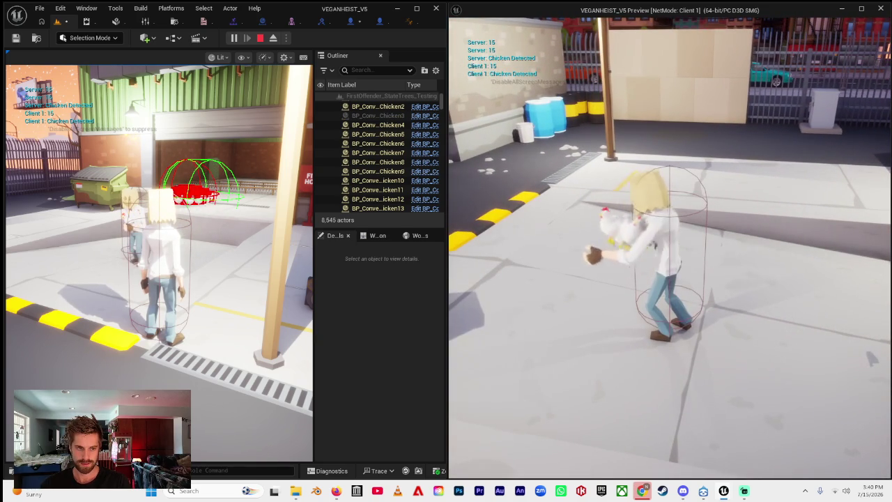
# Stop the play session and return to the maximized level viewport.
pyautogui.hotkey('alt', 'Tab')
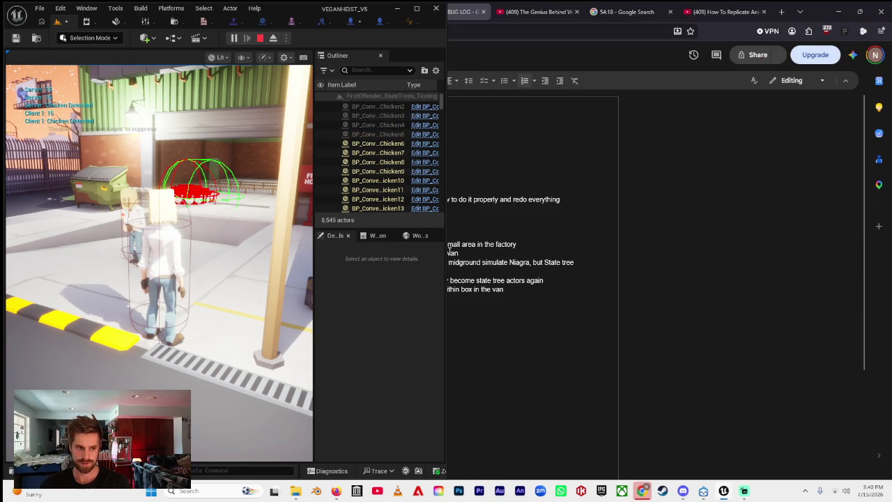
pyautogui.click(260, 38)
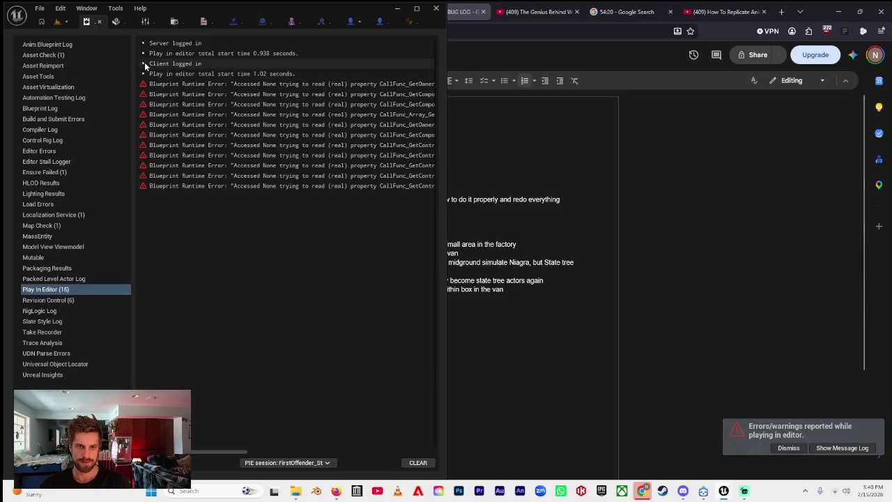
pyautogui.click(416, 12)
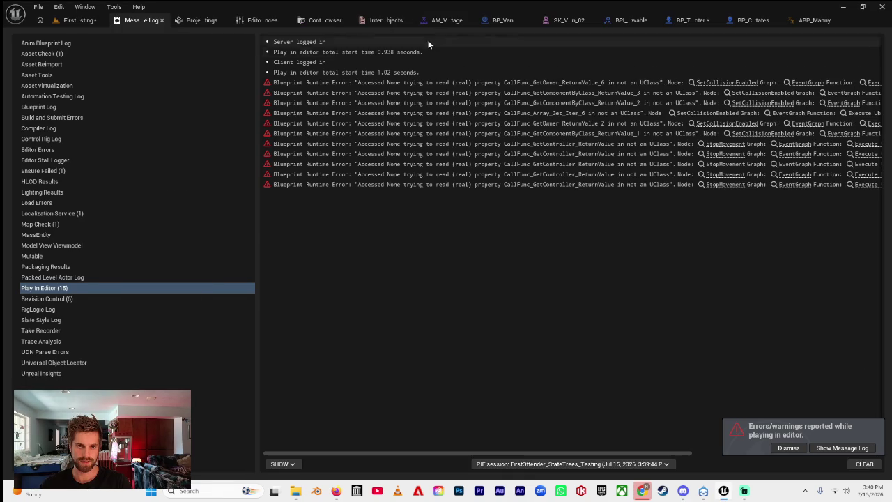
pyautogui.click(78, 20)
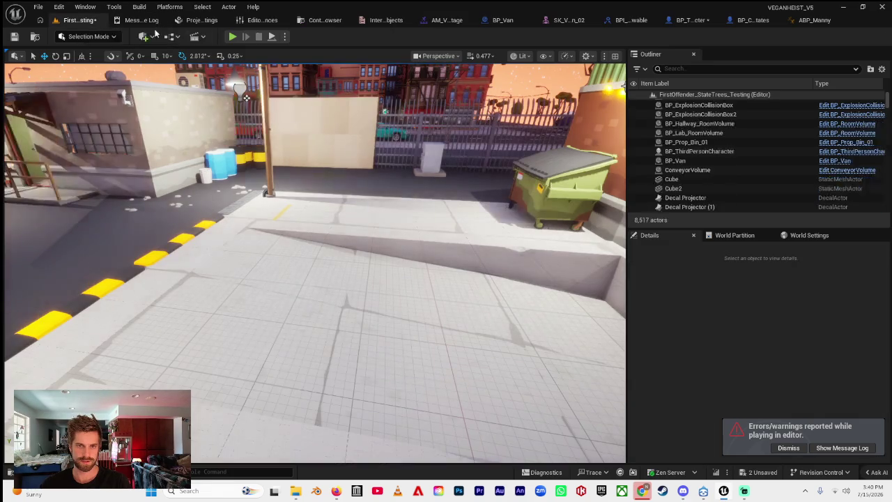
pyautogui.click(679, 21)
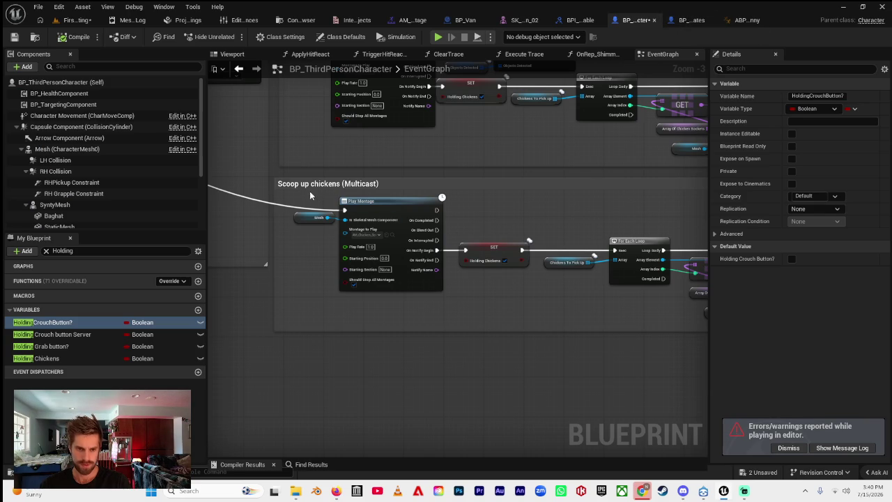
pyautogui.moveTo(311, 196); pyautogui.dragTo(526, 218)
pyautogui.moveTo(431, 265); pyautogui.dragTo(230, 277)
pyautogui.moveTo(285, 276)
pyautogui.mouseDown()
pyautogui.moveTo(578, 328)
pyautogui.moveTo(567, 314)
pyautogui.moveTo(167, 265)
pyautogui.mouseUp()
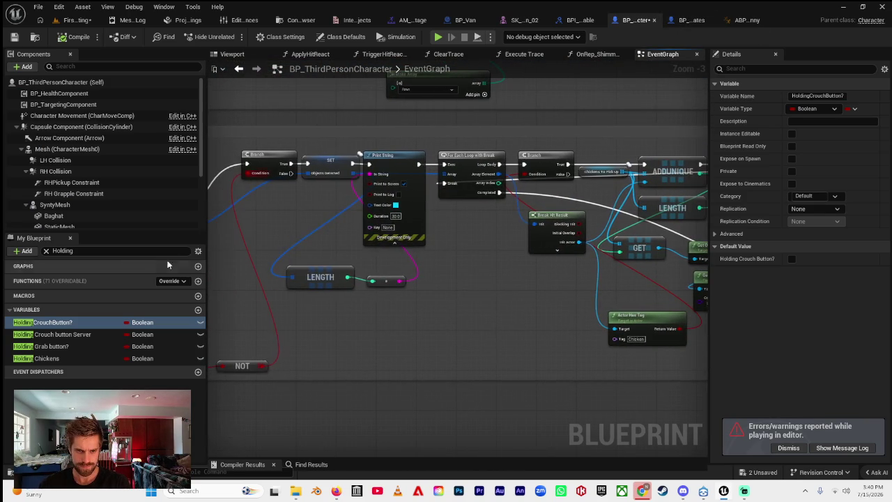
pyautogui.rightClick(480, 282)
pyautogui.click(405, 331)
pyautogui.moveTo(369, 329)
pyautogui.mouseDown()
pyautogui.moveTo(494, 324)
pyautogui.moveTo(325, 311)
pyautogui.mouseUp()
pyautogui.moveTo(450, 328); pyautogui.dragTo(260, 318)
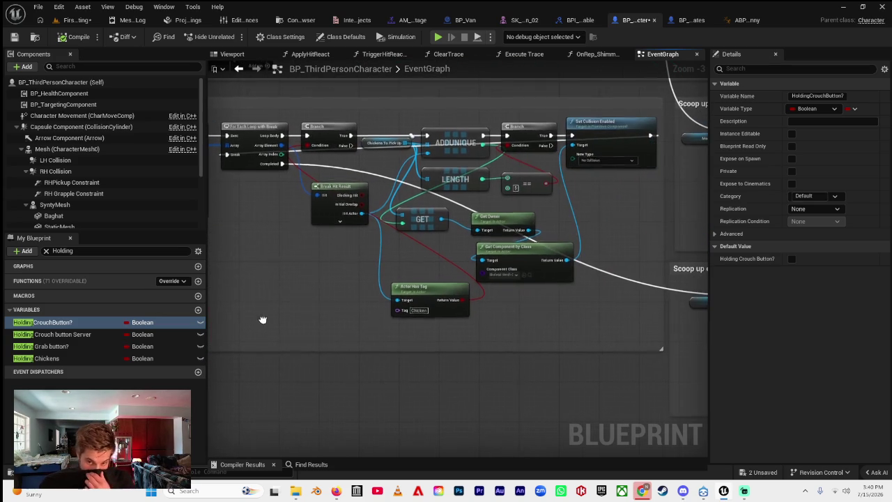
pyautogui.moveTo(562, 344); pyautogui.dragTo(309, 319)
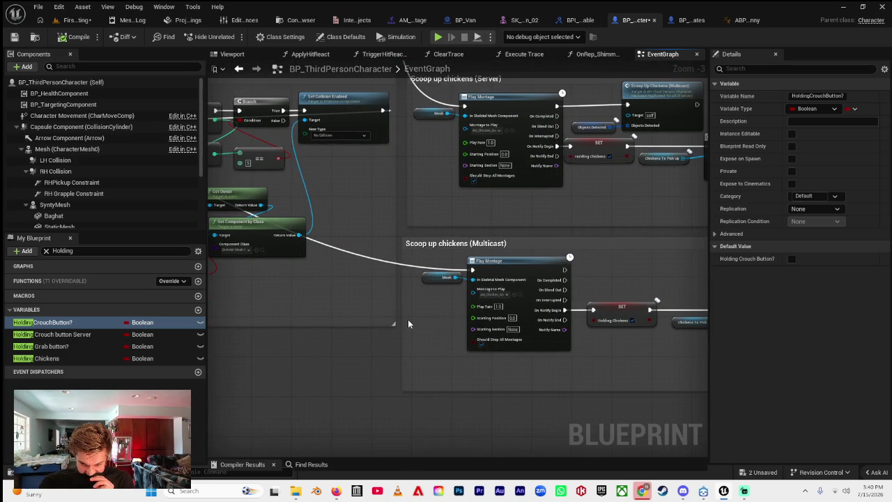
pyautogui.moveTo(519, 359)
pyautogui.mouseDown()
pyautogui.moveTo(360, 351)
pyautogui.moveTo(414, 341)
pyautogui.moveTo(636, 344)
pyautogui.mouseUp()
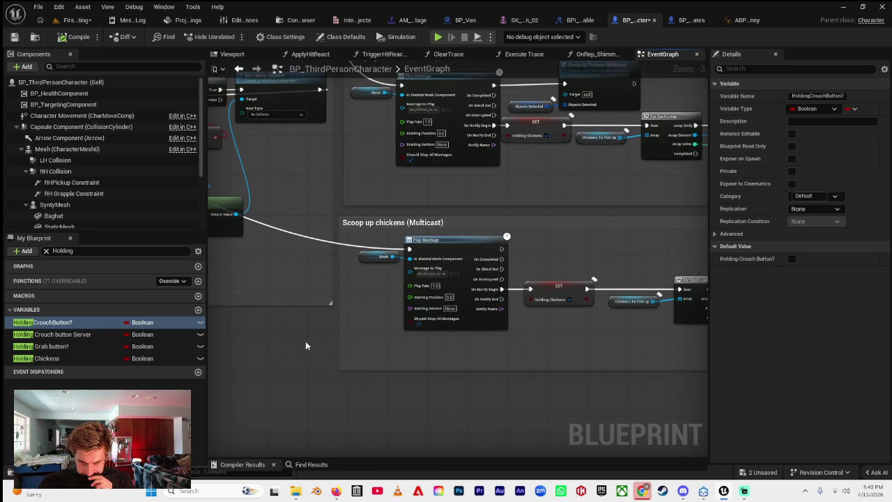
pyautogui.scroll(-5, 326, 357)
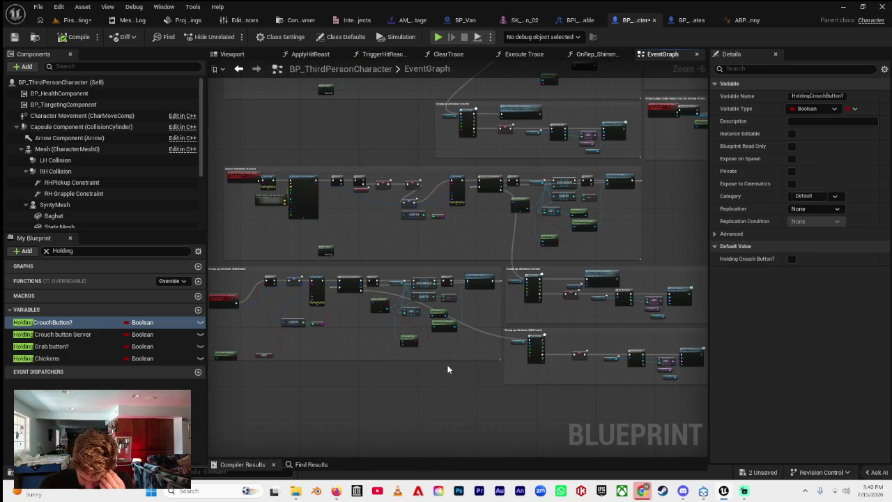
pyautogui.scroll(-2, 448, 369)
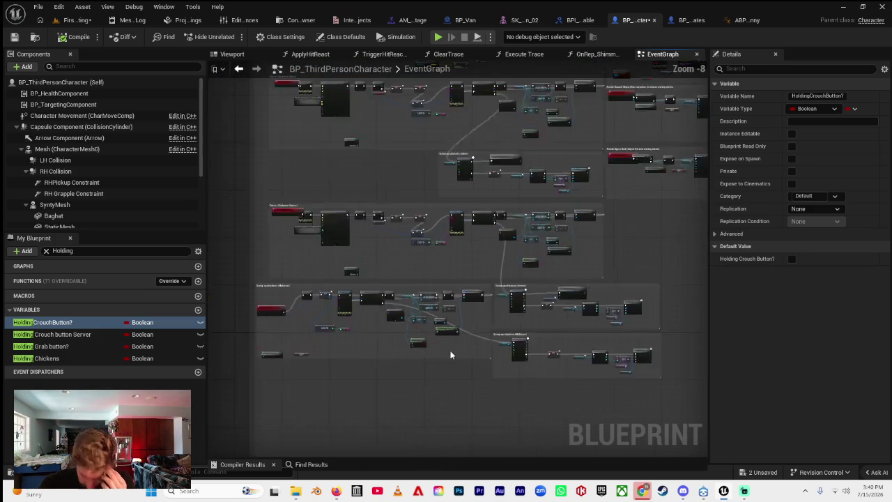
pyautogui.scroll(5, 348, 262)
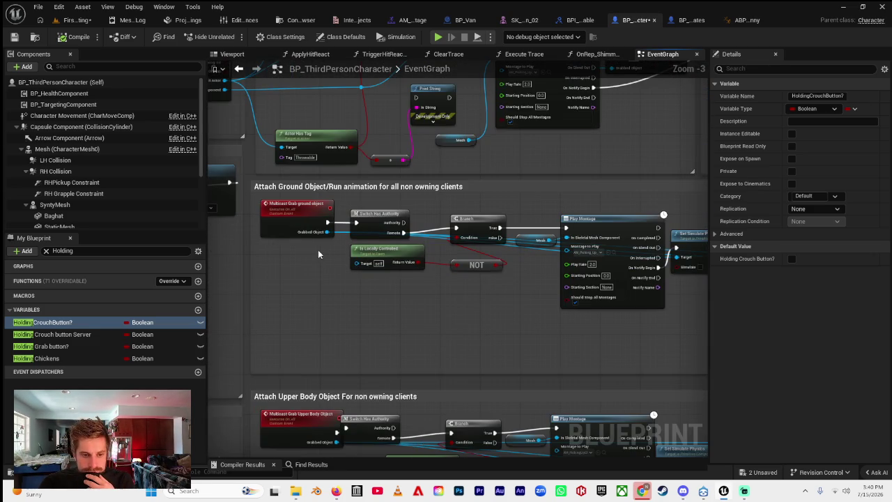
pyautogui.moveTo(320, 247); pyautogui.dragTo(337, 232)
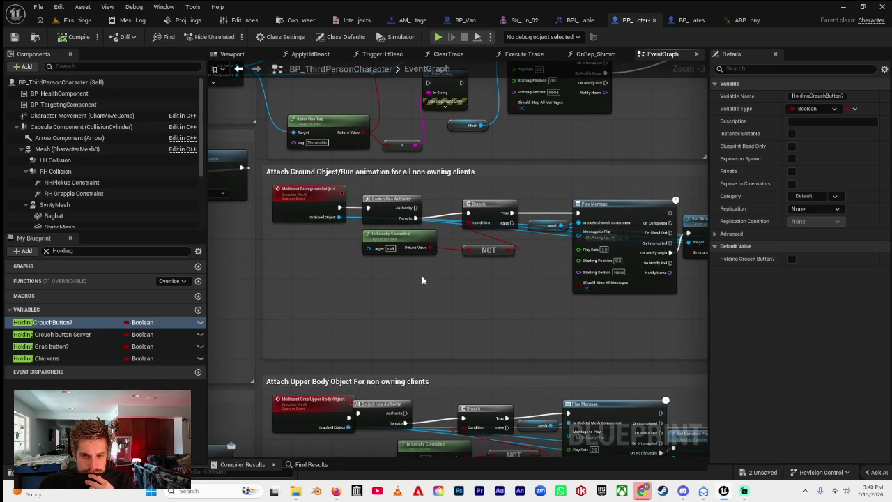
pyautogui.moveTo(422, 280); pyautogui.dragTo(390, 286)
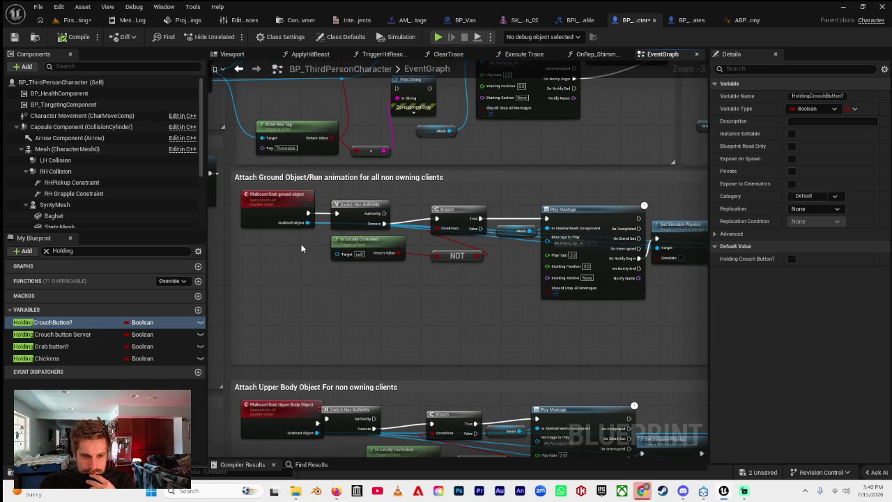
pyautogui.moveTo(301, 245); pyautogui.dragTo(344, 198)
pyautogui.click(47, 23)
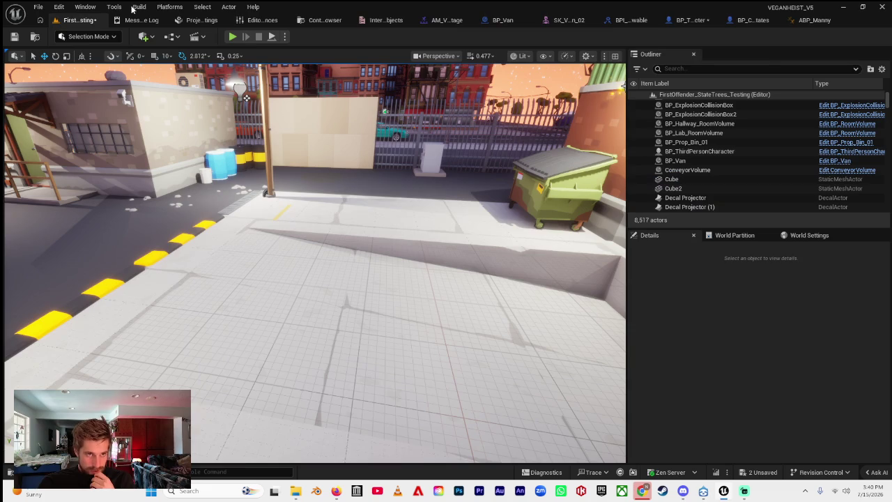